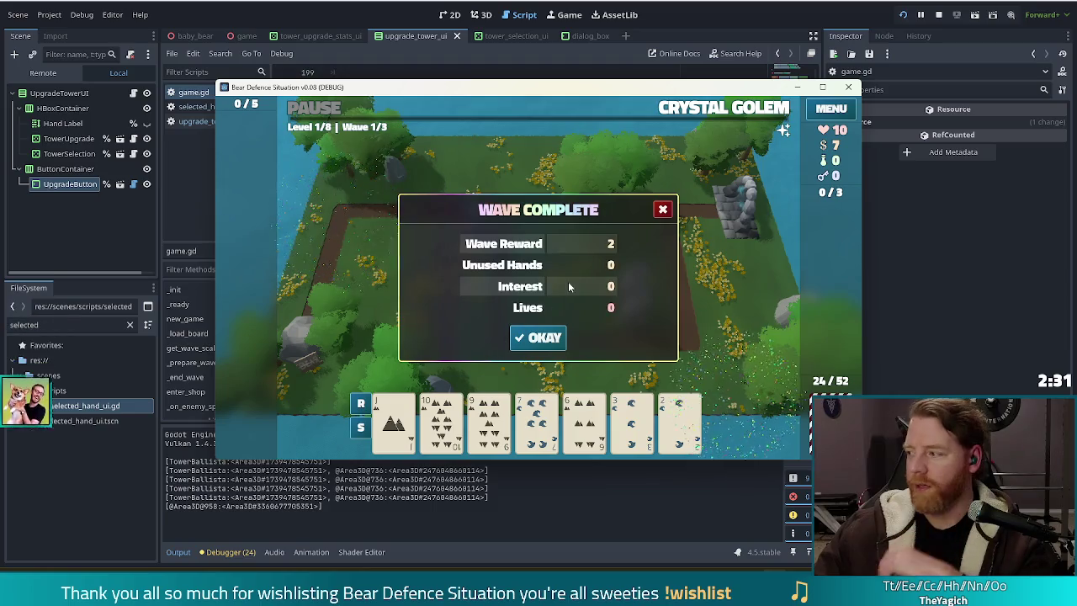
Dismiss the wave summary to begin wave 2, then scroll through the full deck overview and close it
click(542, 339)
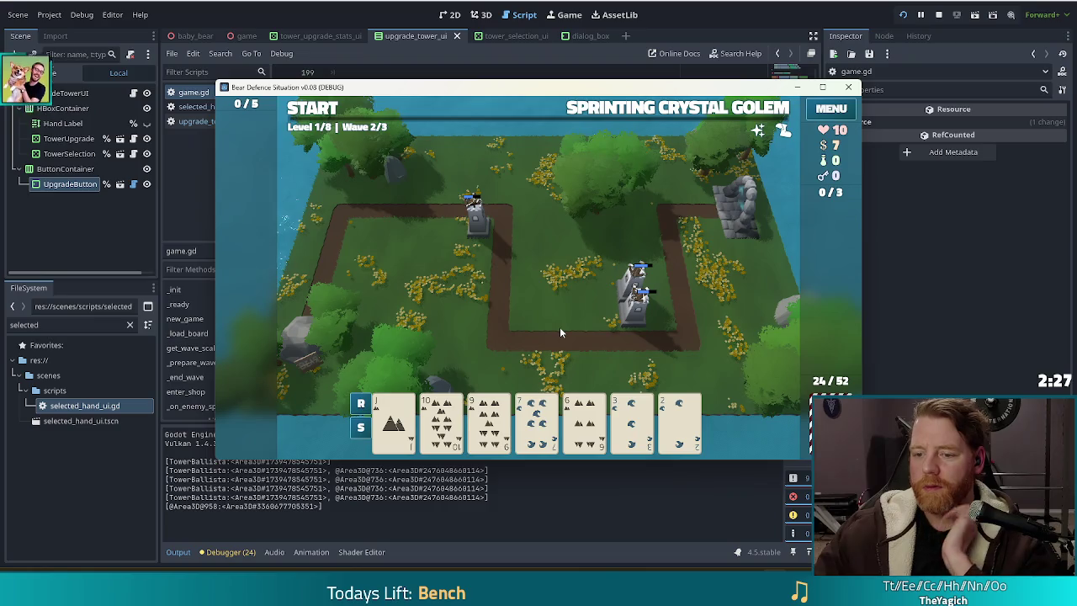
mouse_move(537, 420)
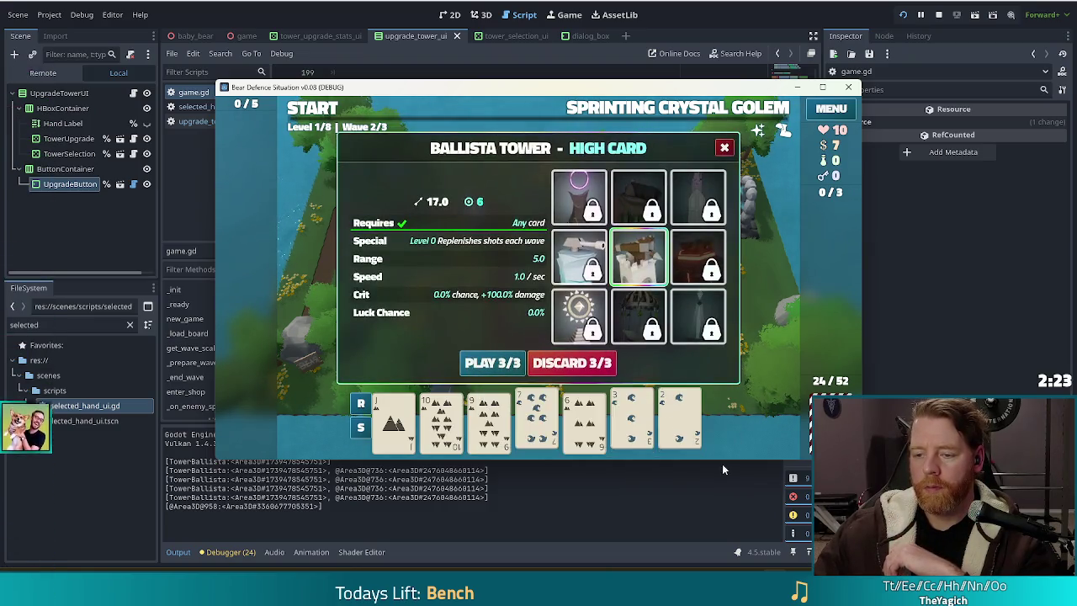
key(d)
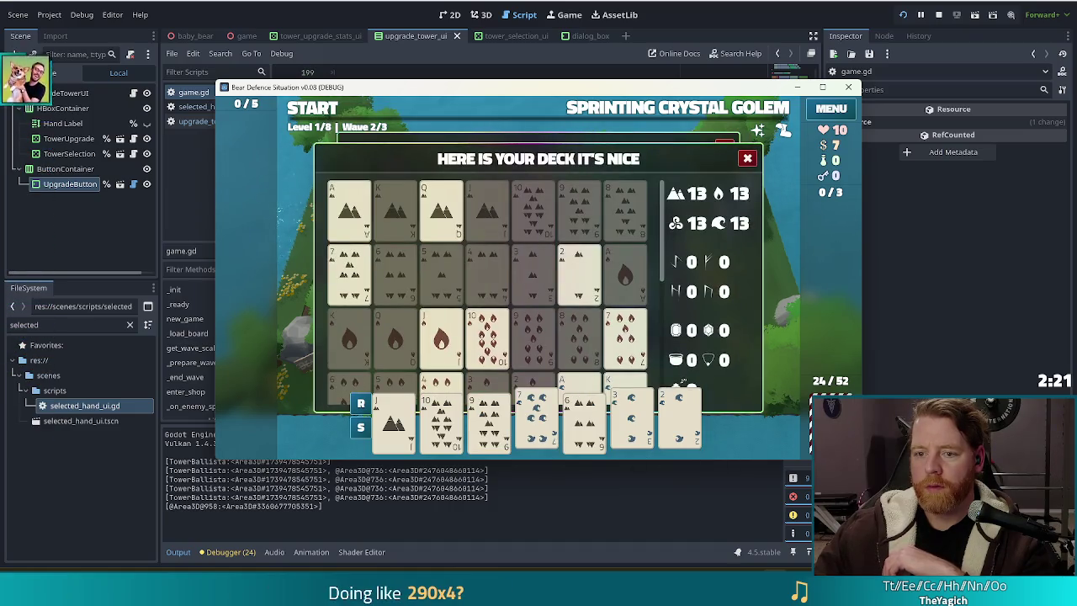
scroll(501, 277, down, 5)
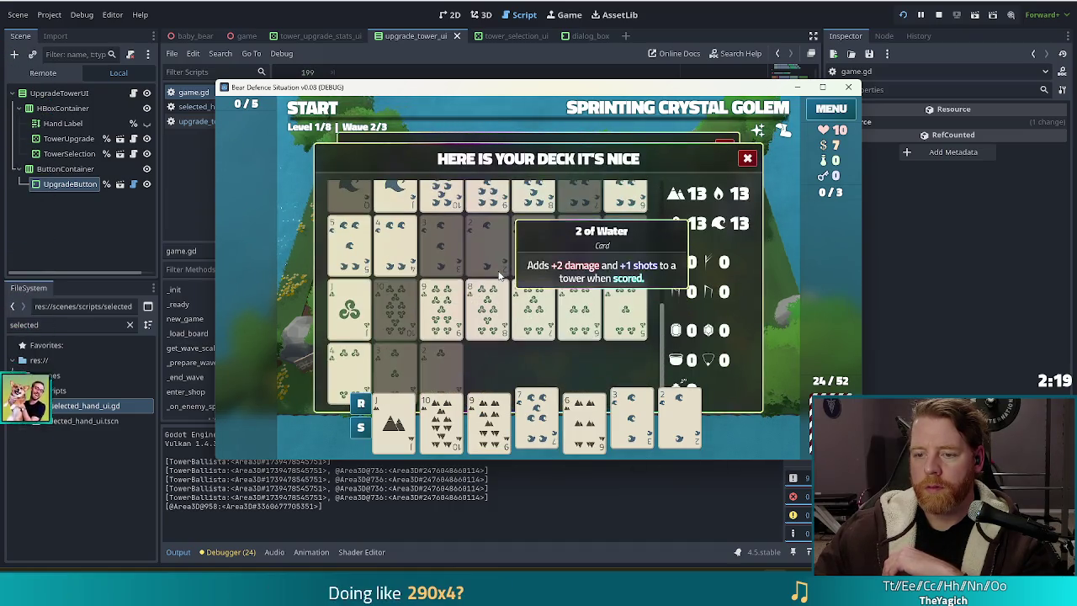
scroll(500, 278, up, 5)
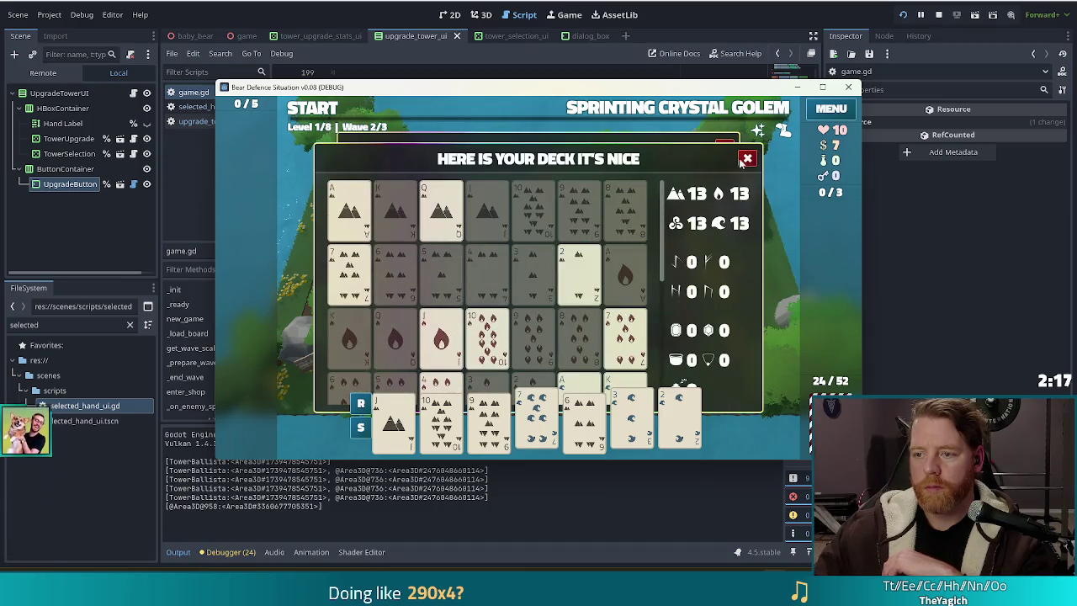
click(745, 160)
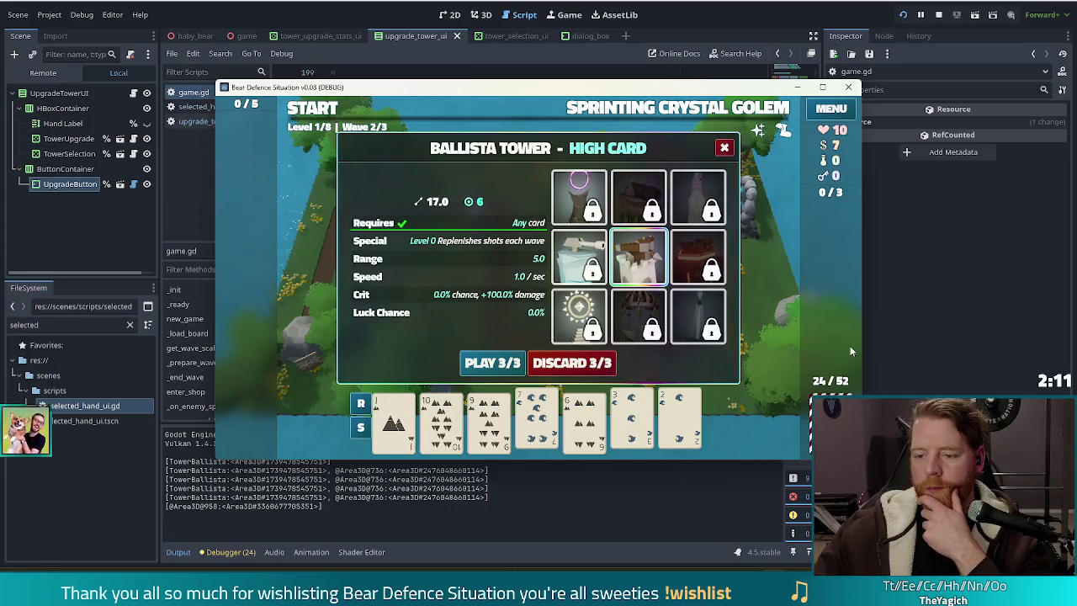
Discard twice for fresh cards, then select three Jacks for a Three of a Kind
click(572, 362)
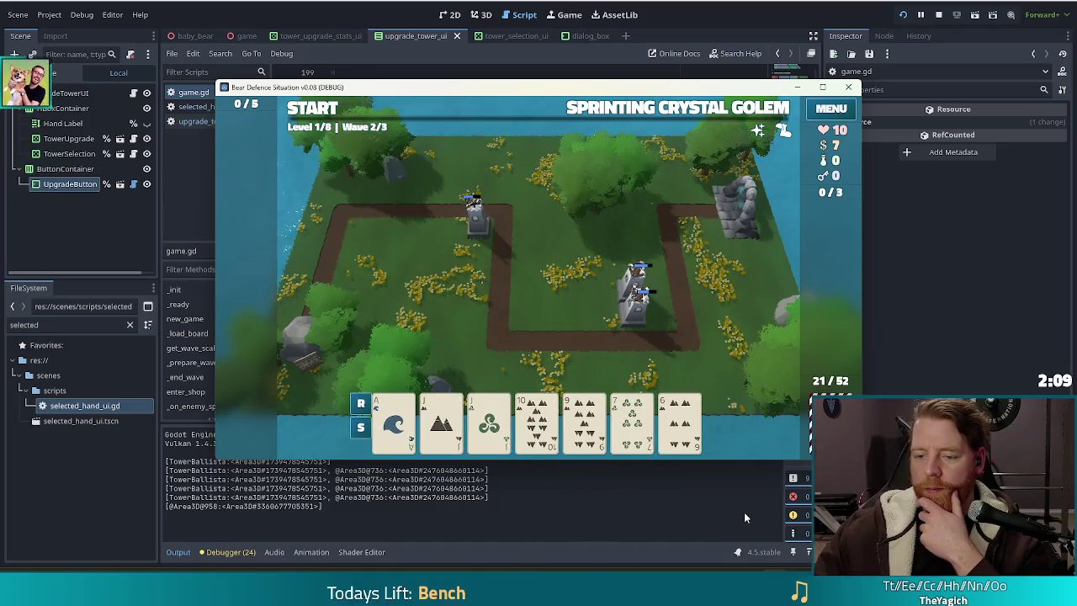
click(585, 416)
click(611, 363)
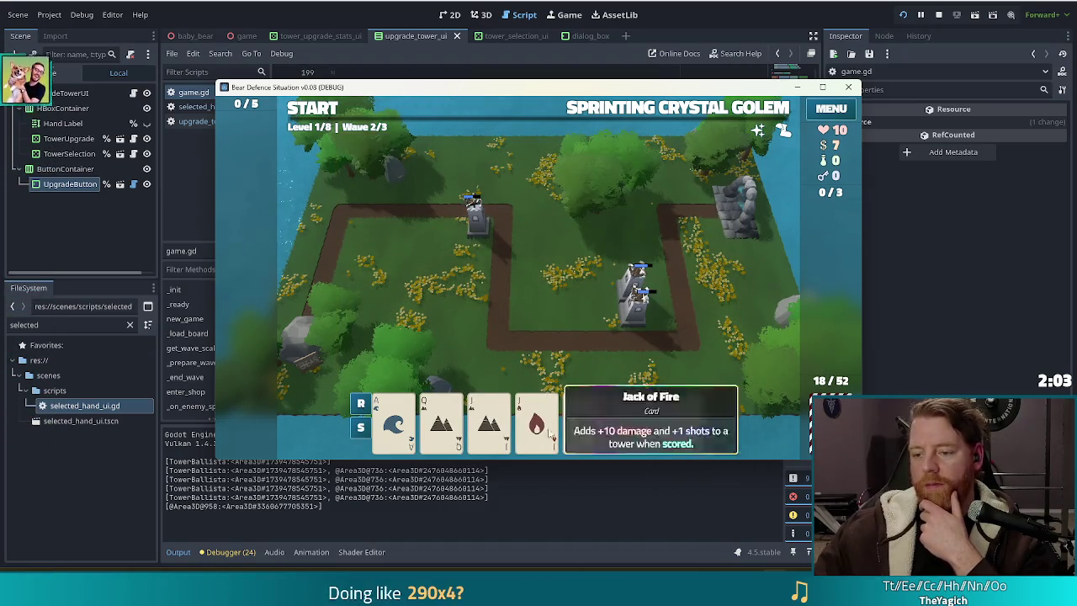
click(641, 421)
click(641, 421)
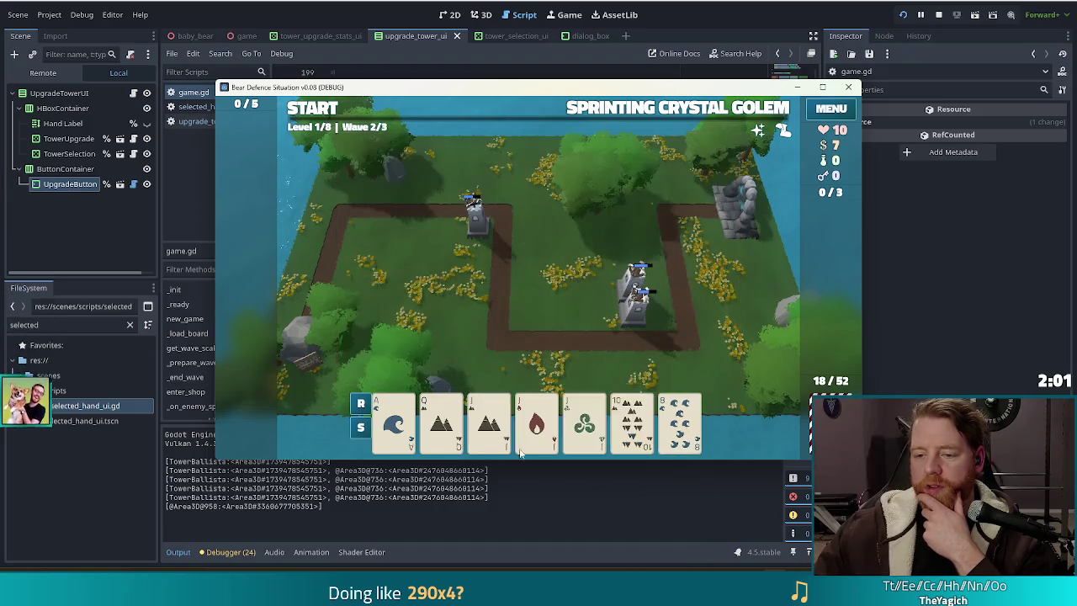
click(584, 421)
click(536, 421)
click(488, 421)
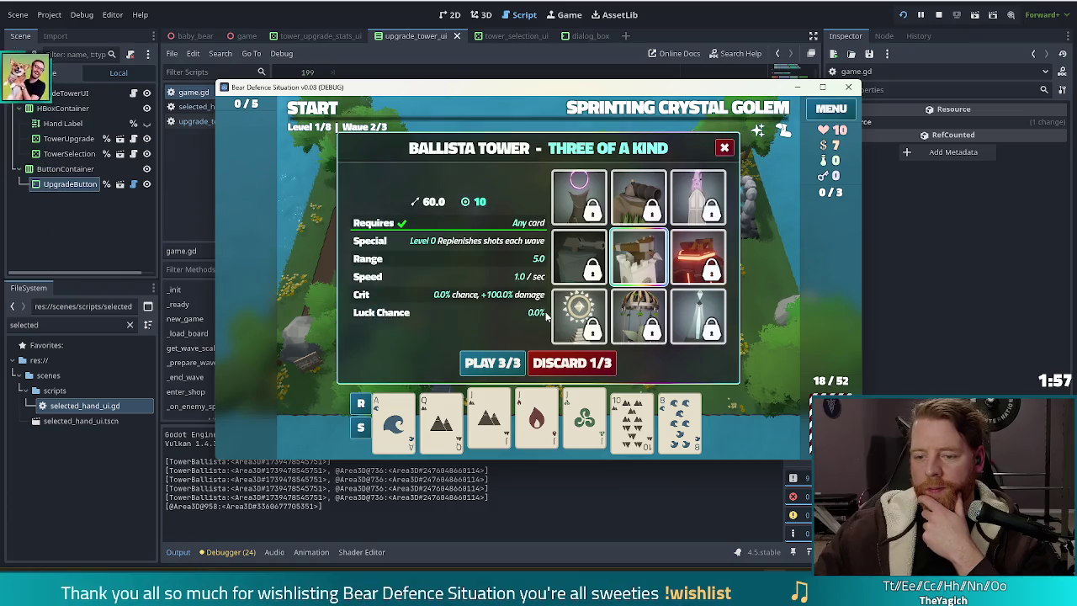
Deselect the three Jacks and discard the 8 for a new card
click(584, 419)
click(536, 419)
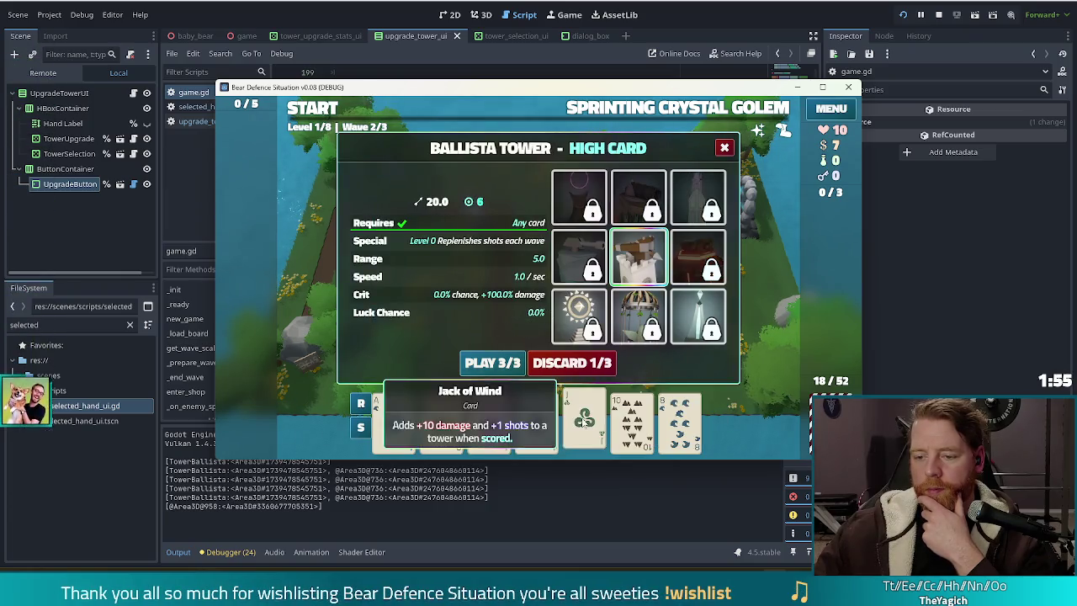
click(488, 419)
click(680, 421)
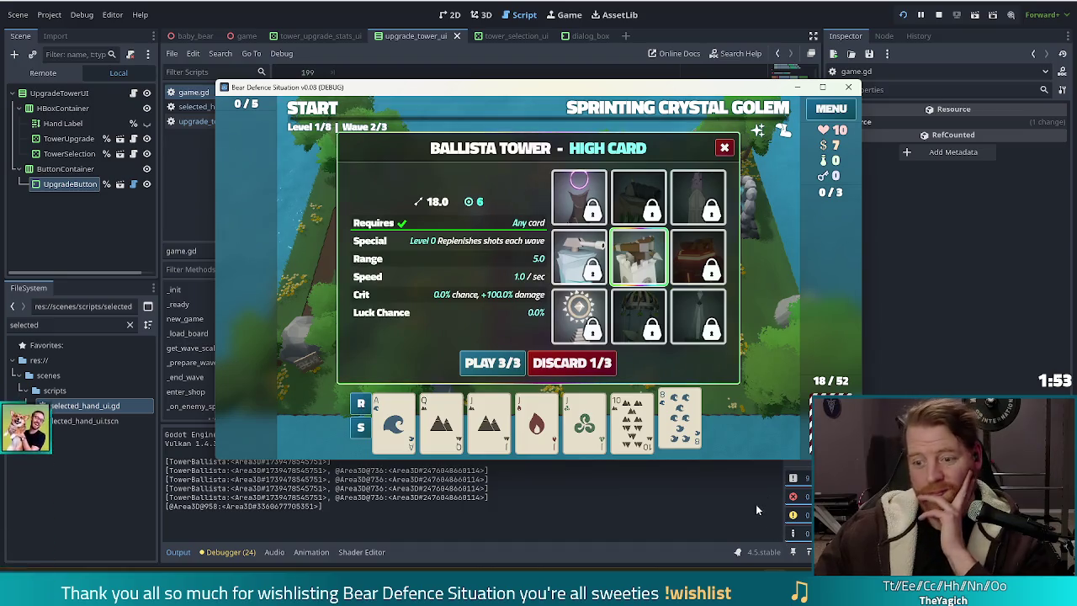
click(568, 363)
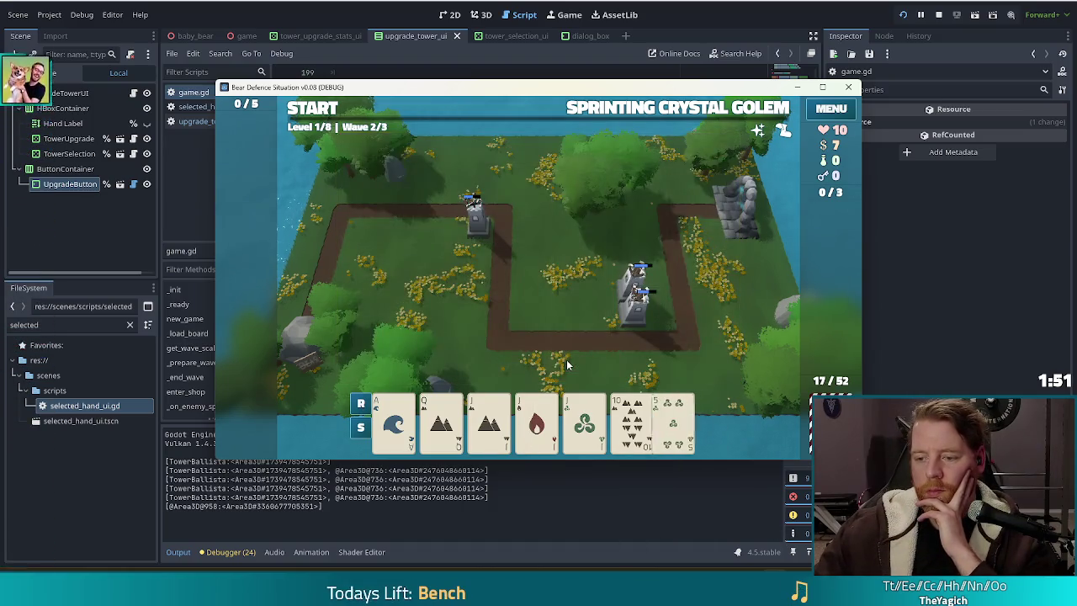
Reselect the three Jacks and play the Three of a Kind Ballista beside the right-hand tower
click(488, 421)
click(536, 421)
click(584, 421)
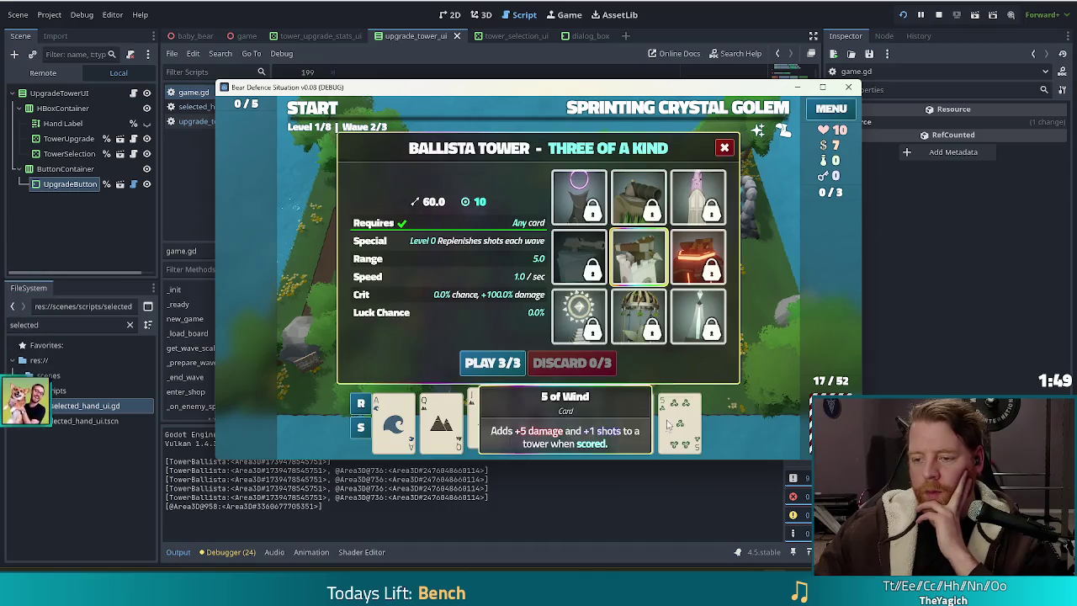
click(492, 362)
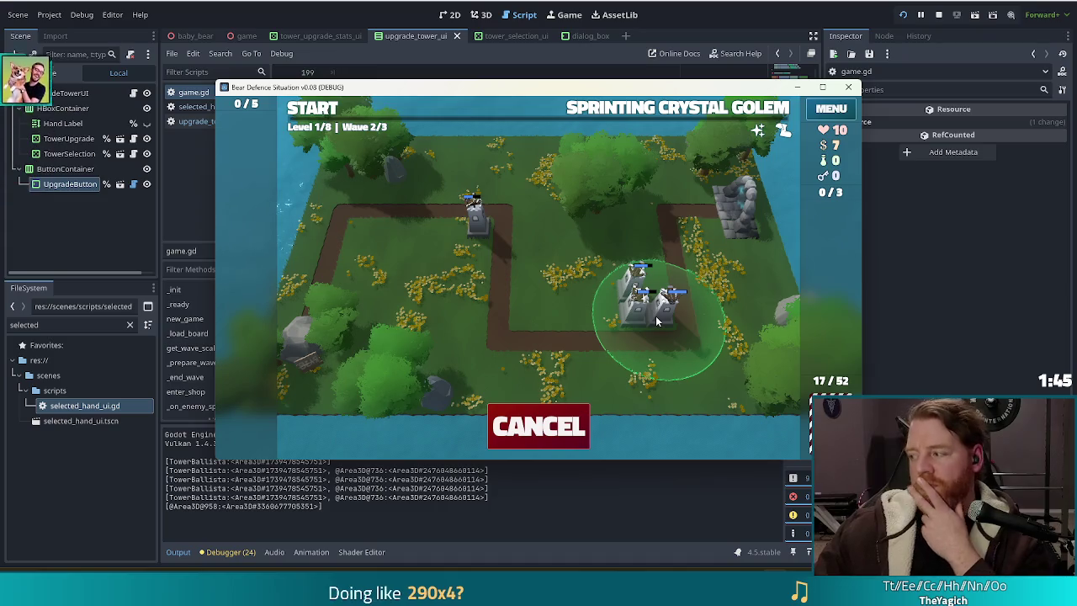
click(658, 327)
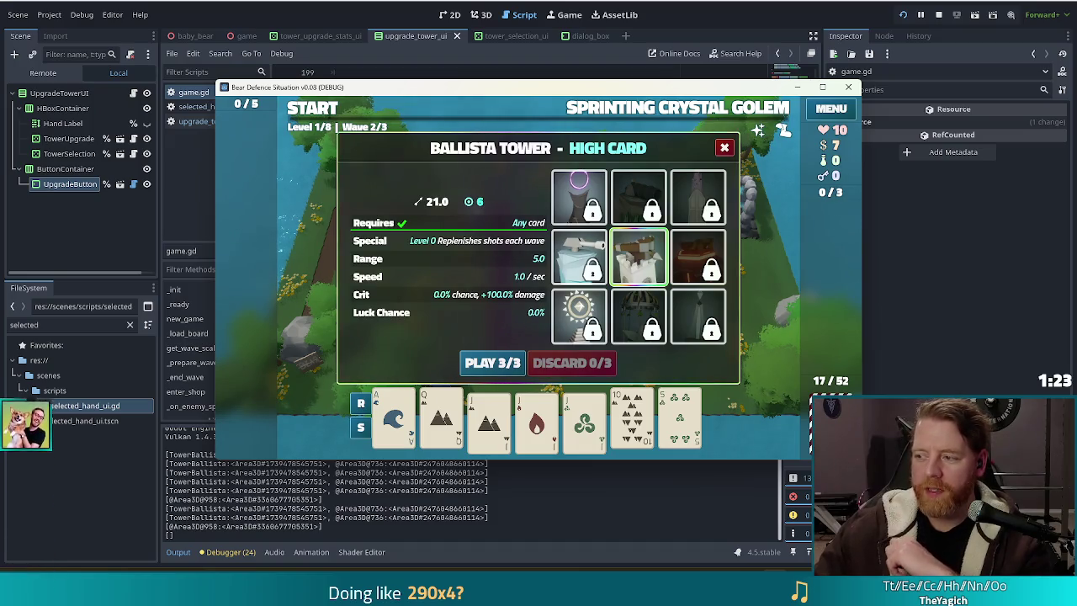
Play a High Card Ballista and place it in the right-hand tower cluster
mouse_move(385, 408)
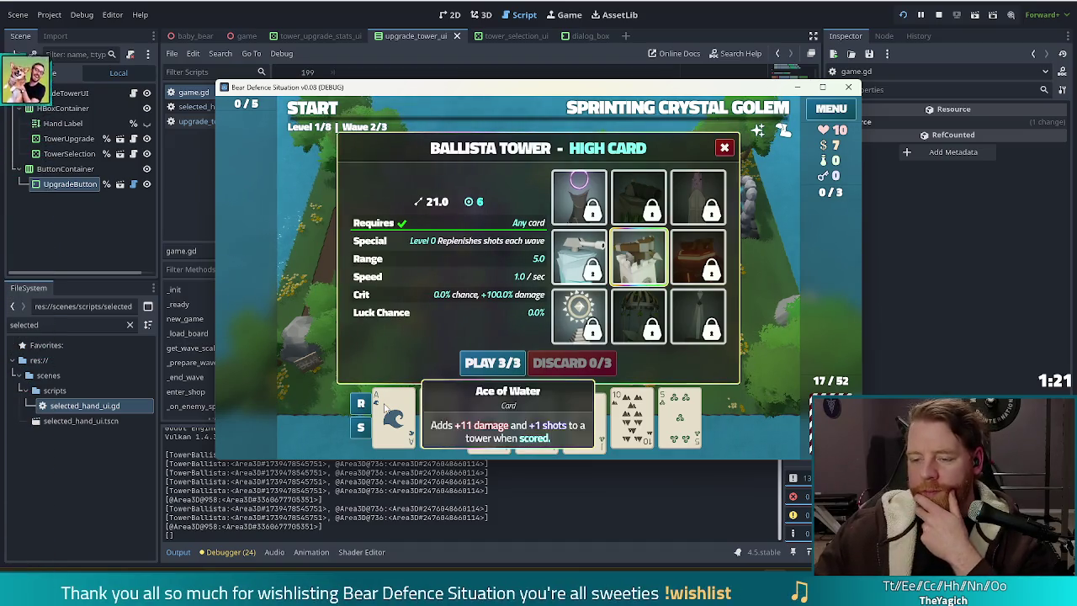
mouse_move(695, 397)
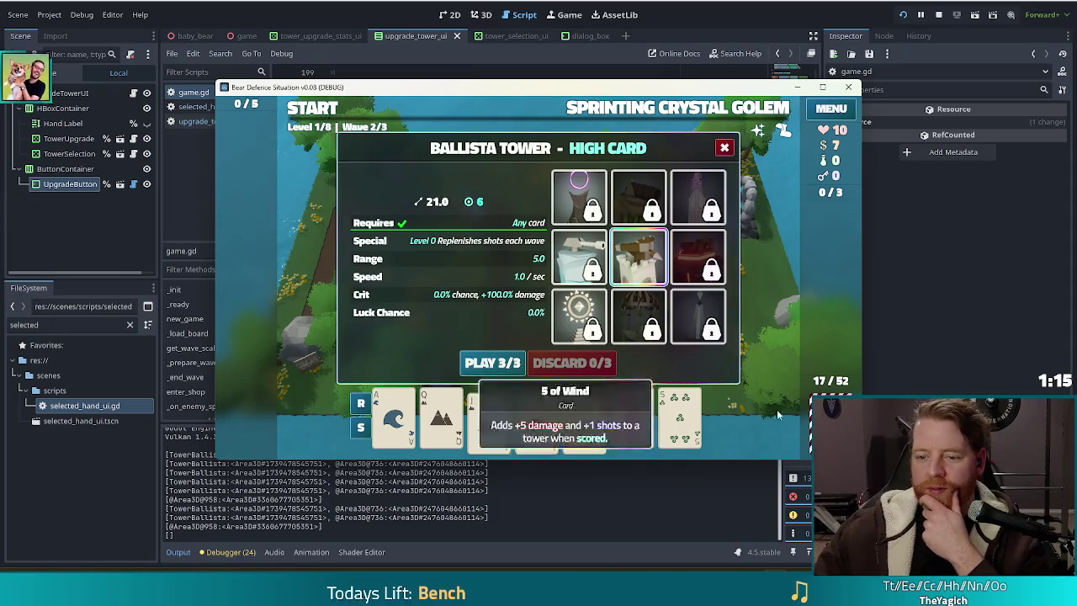
mouse_move(669, 420)
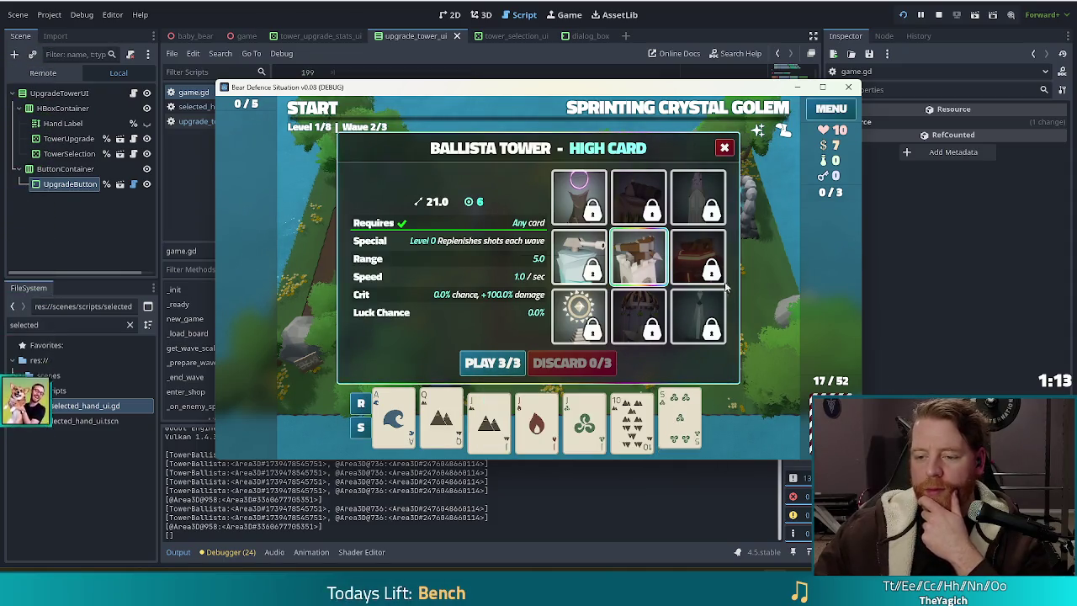
mouse_move(598, 387)
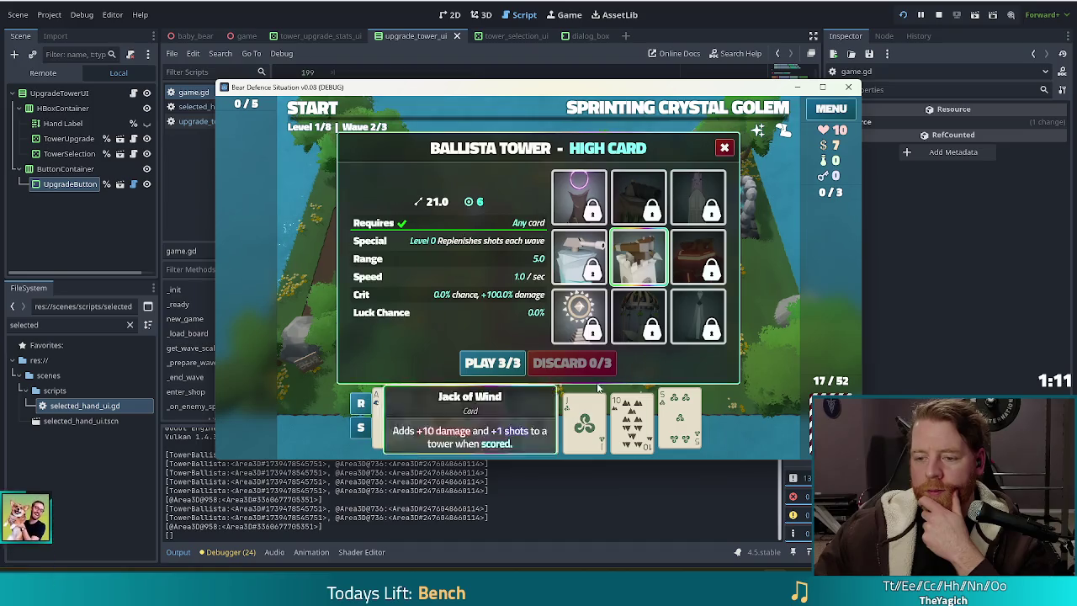
click(492, 363)
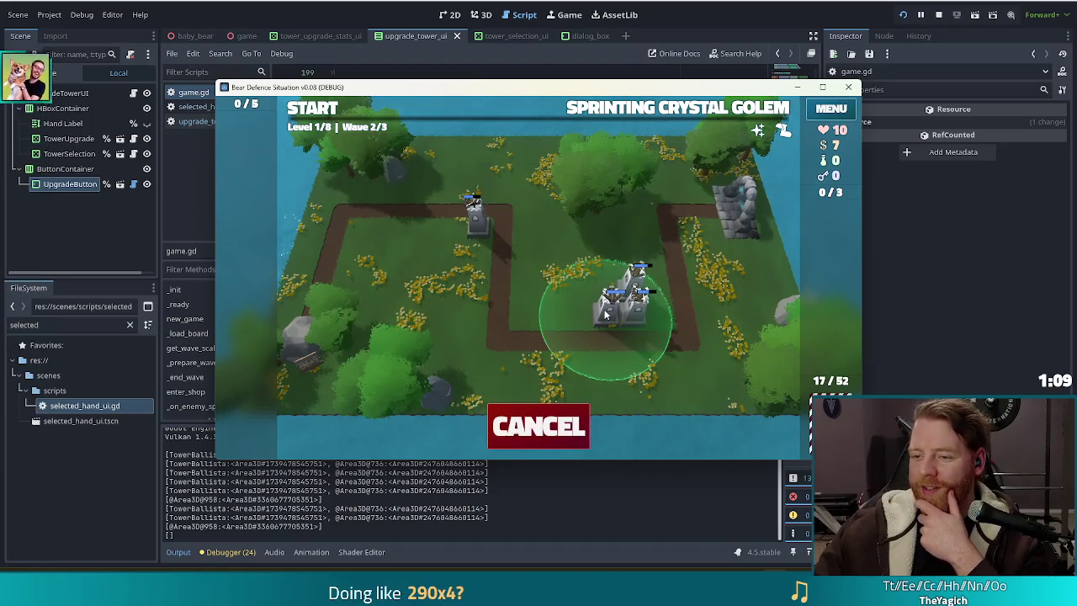
click(605, 314)
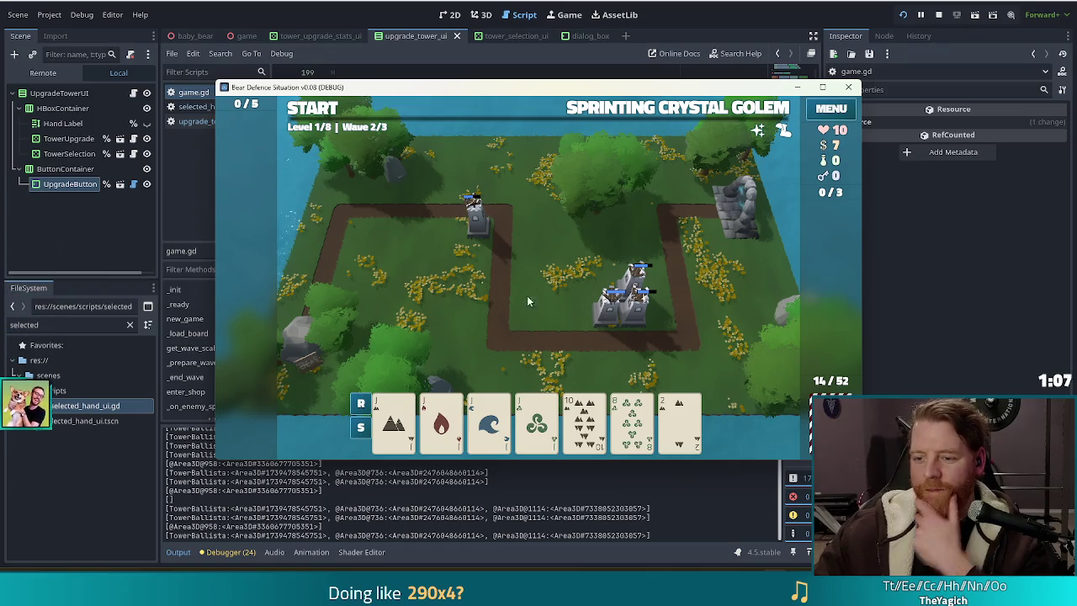
Play the Earth, Fire, Water and Wind Jacks as a Four of a Kind Ballista in the right cluster
click(393, 421)
click(441, 421)
click(489, 420)
click(539, 420)
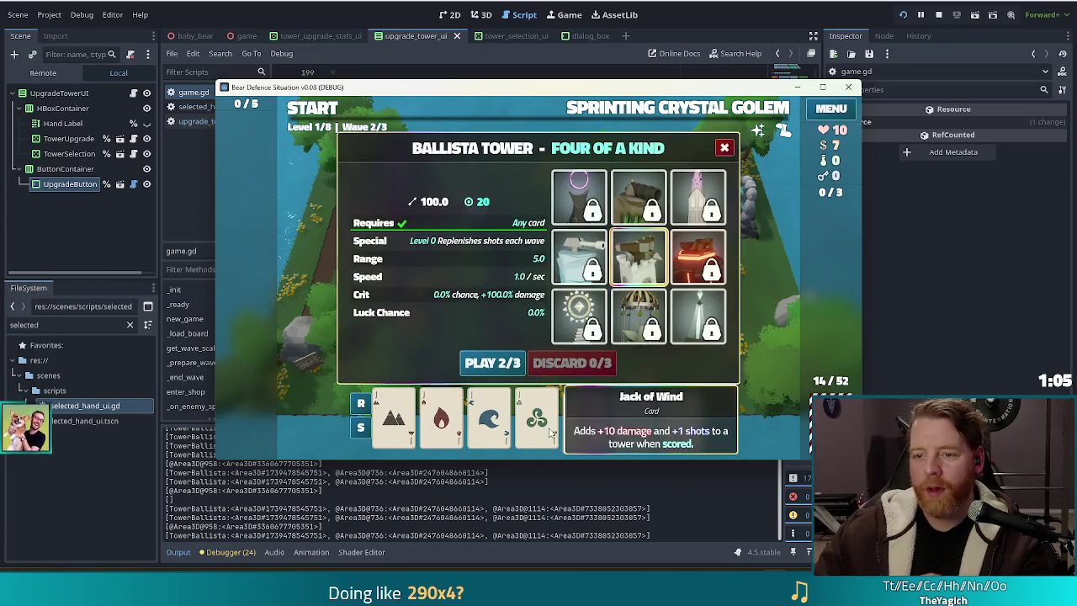
click(492, 363)
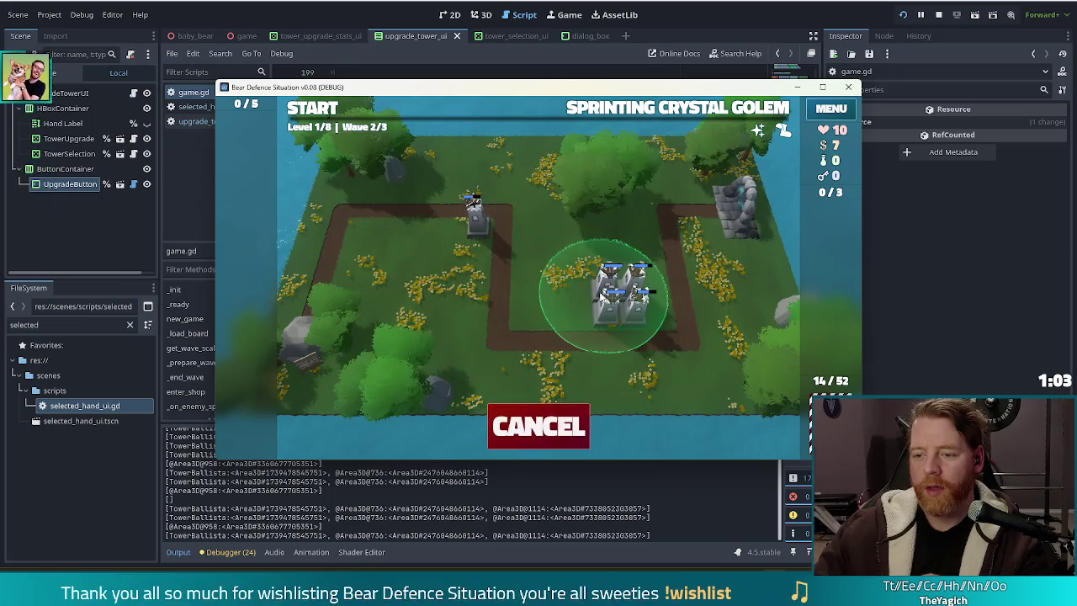
click(602, 296)
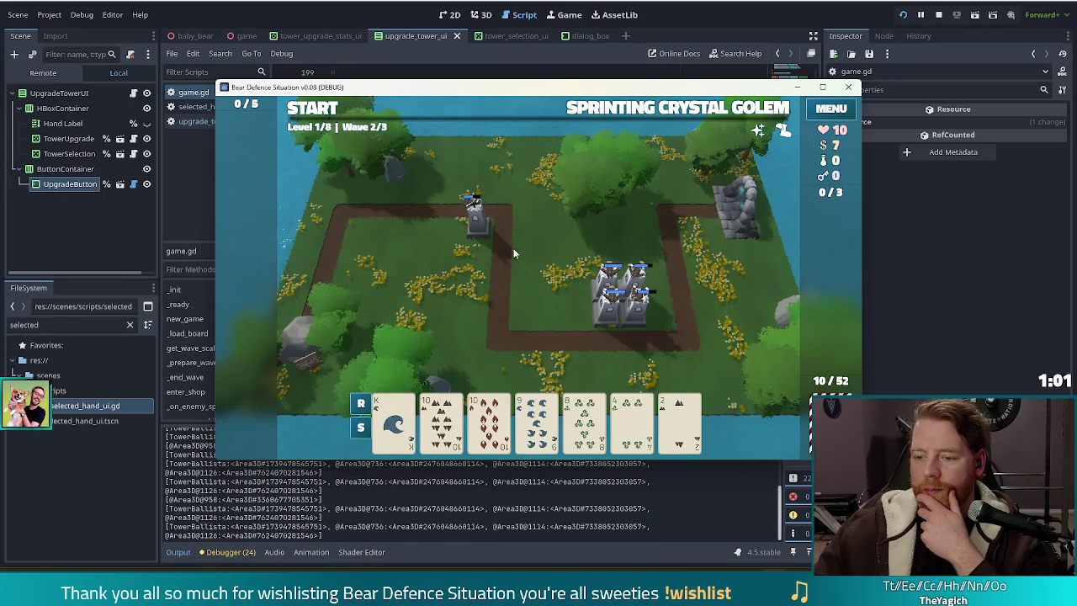
click(581, 425)
Play the two 10s as a Pair Ballista beside the tower group, then start wave 2
click(575, 434)
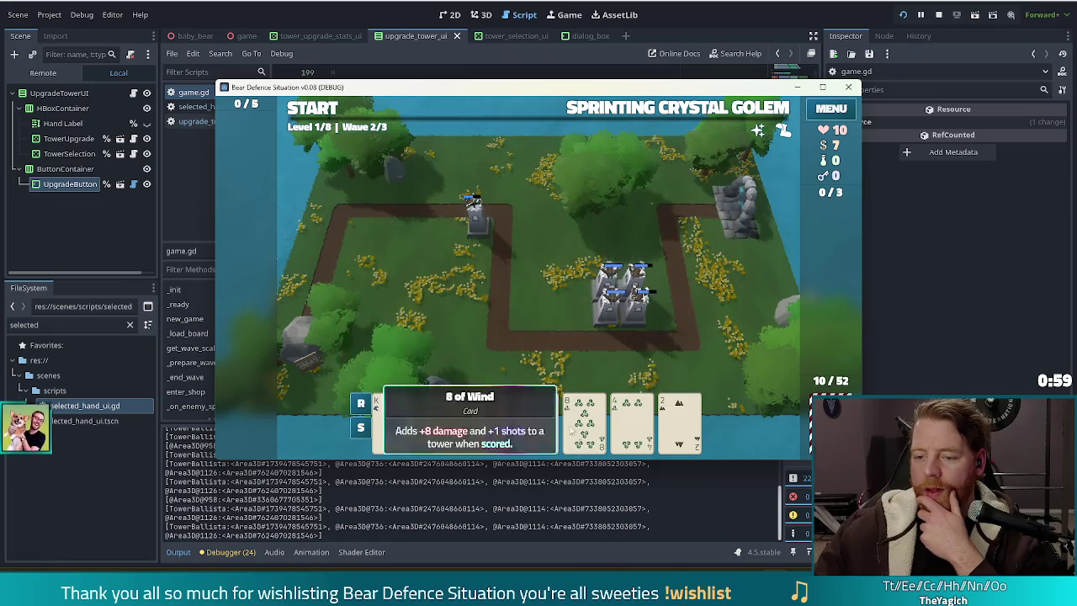
click(441, 416)
click(488, 416)
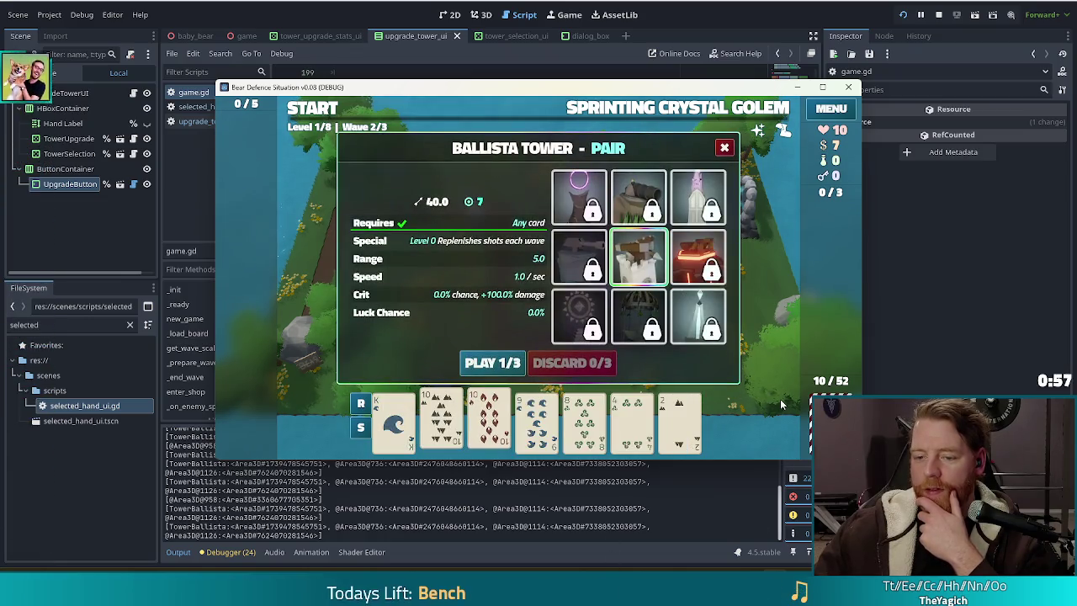
click(501, 362)
click(578, 323)
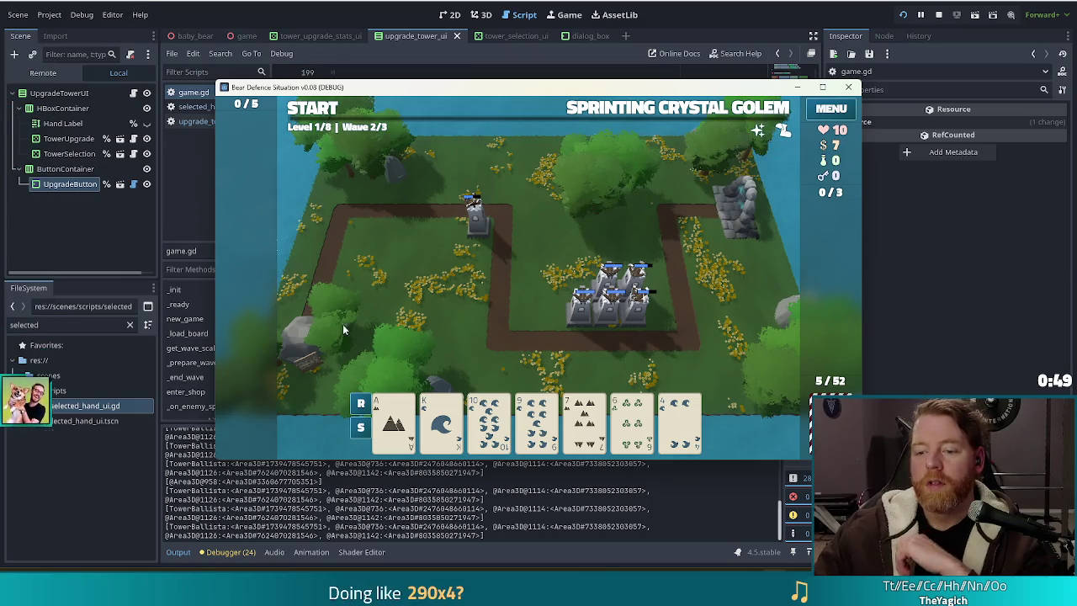
click(309, 114)
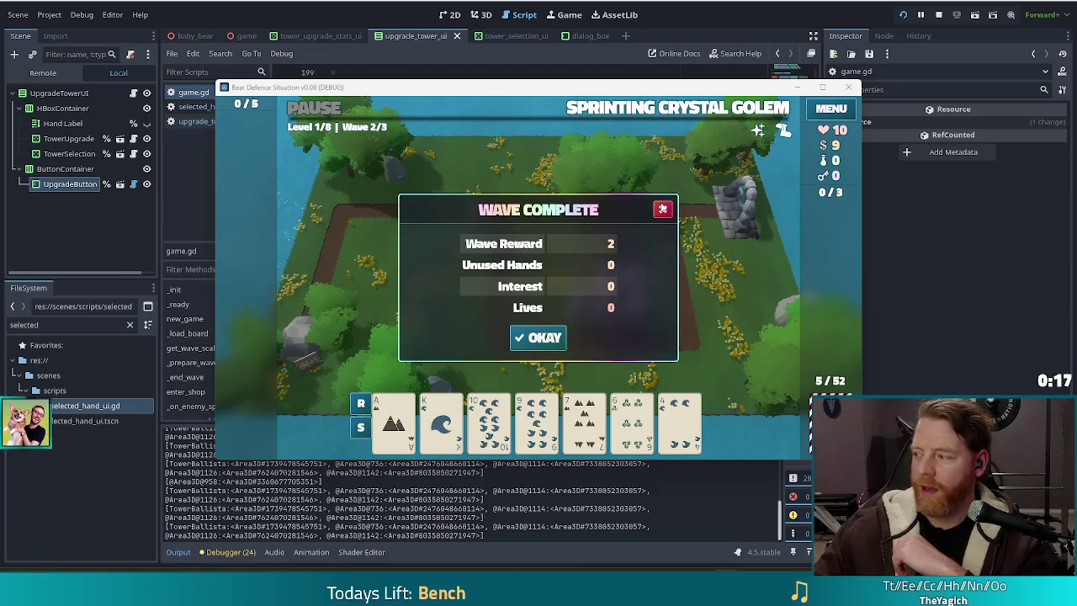
Dismiss the wave-complete summary and discard low cards twice for a fresh hand
click(663, 208)
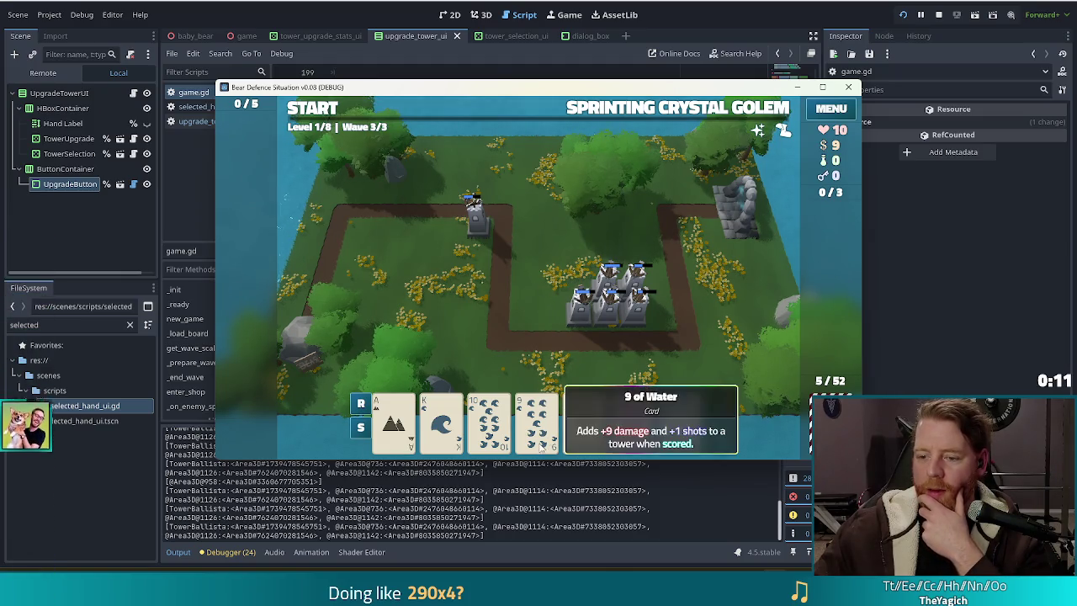
click(597, 433)
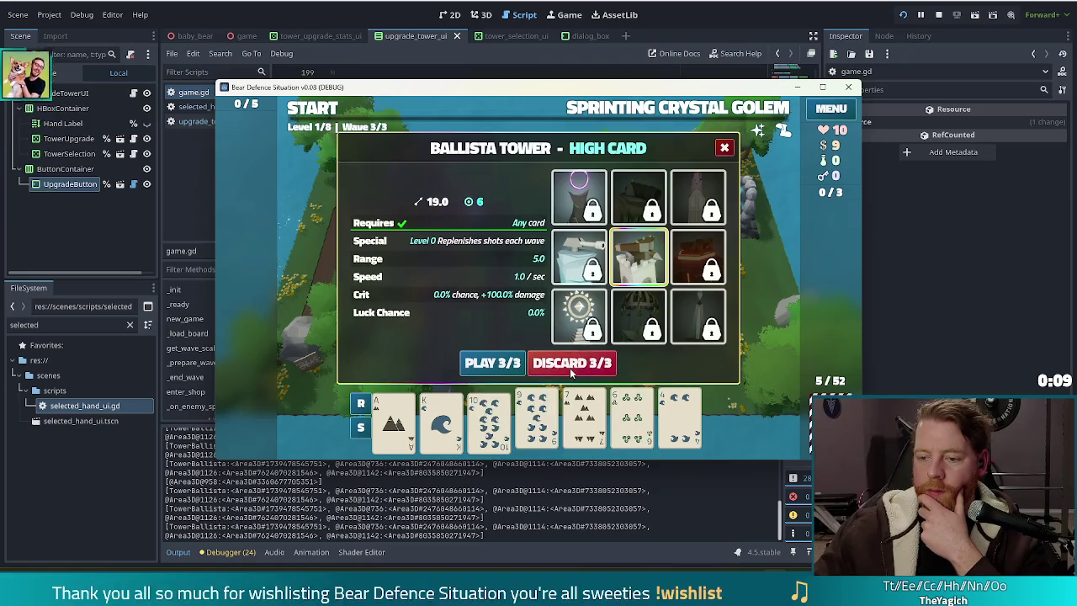
click(737, 391)
click(589, 425)
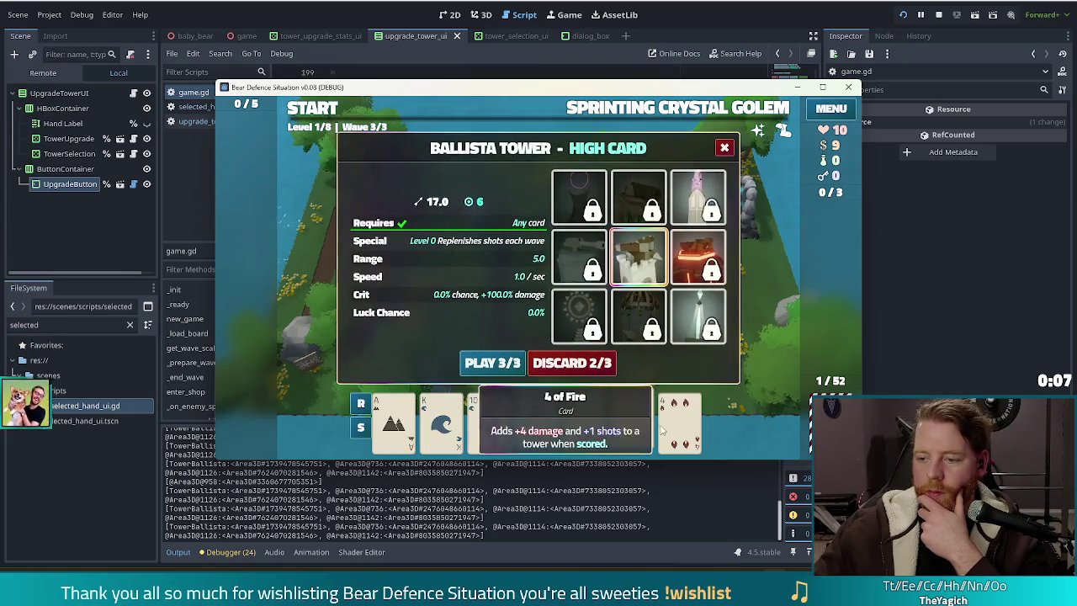
click(580, 362)
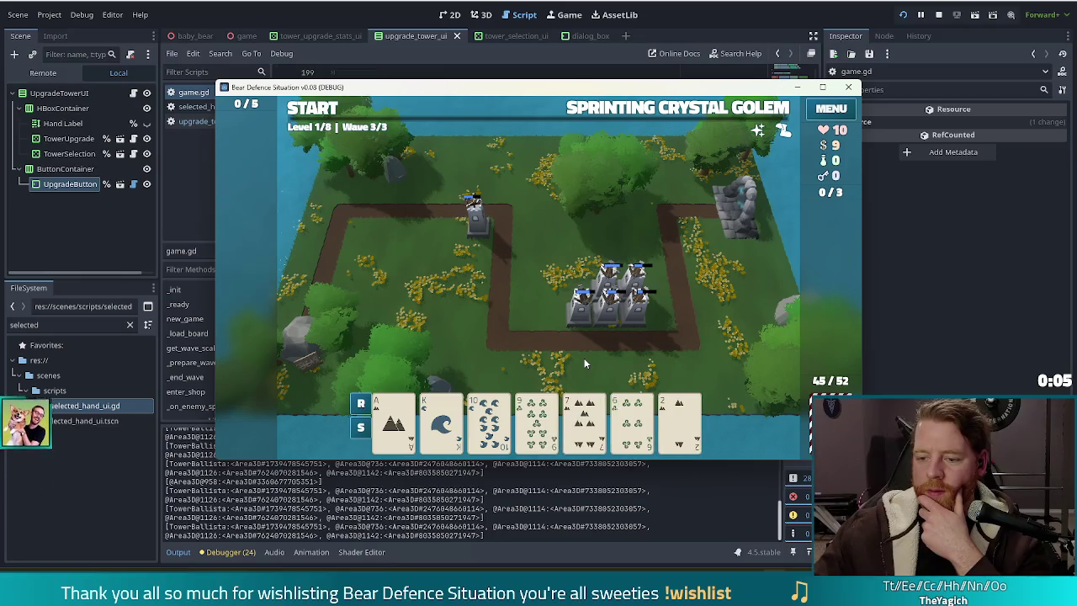
click(546, 427)
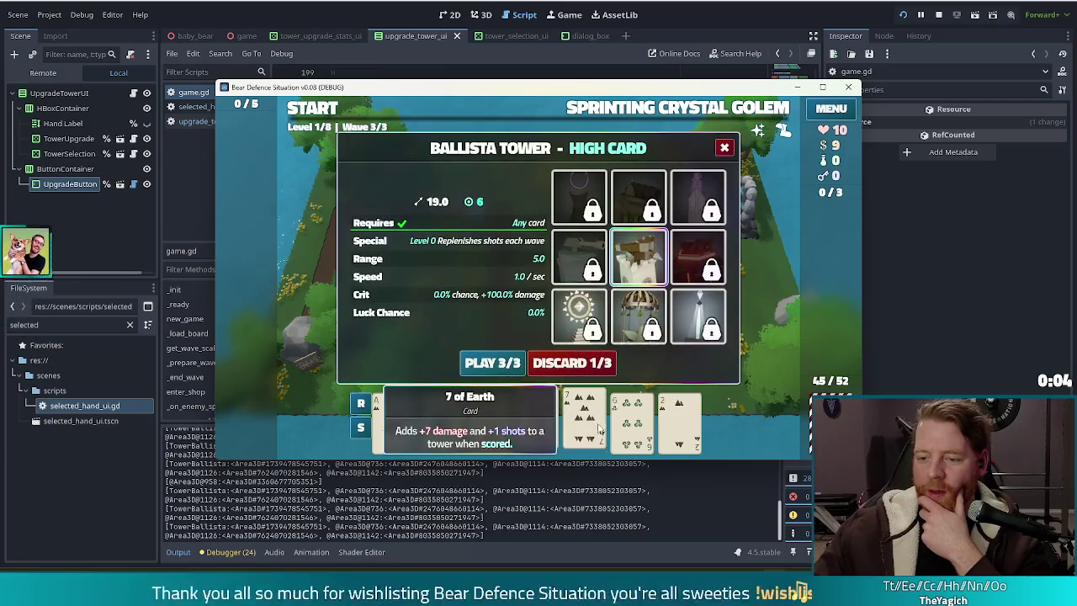
click(583, 366)
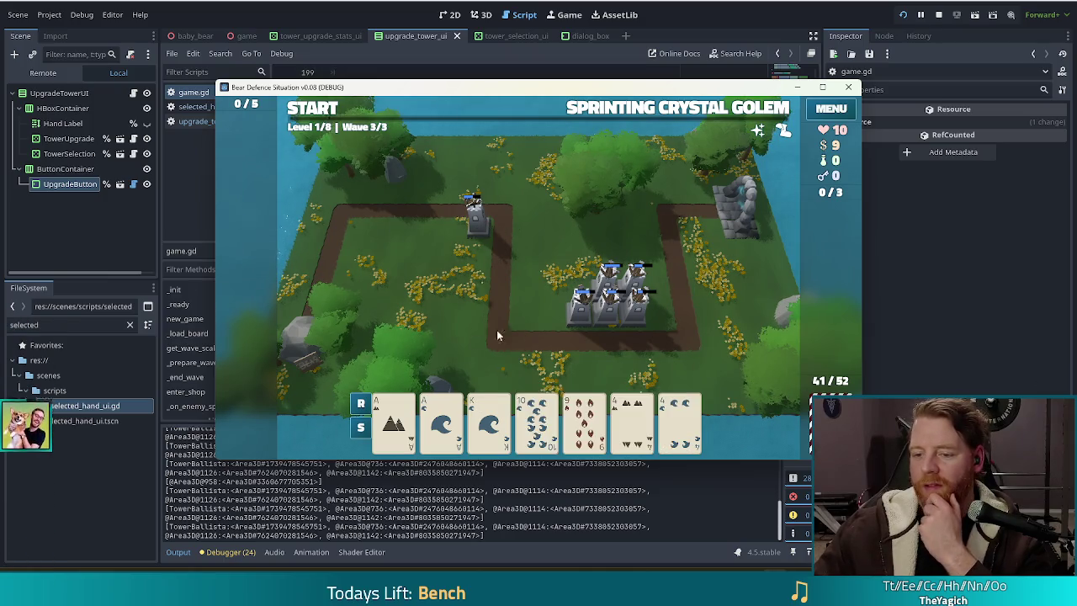
Play a Two Pair hand, then cancel the tower placement
click(394, 421)
click(441, 421)
click(633, 420)
click(680, 425)
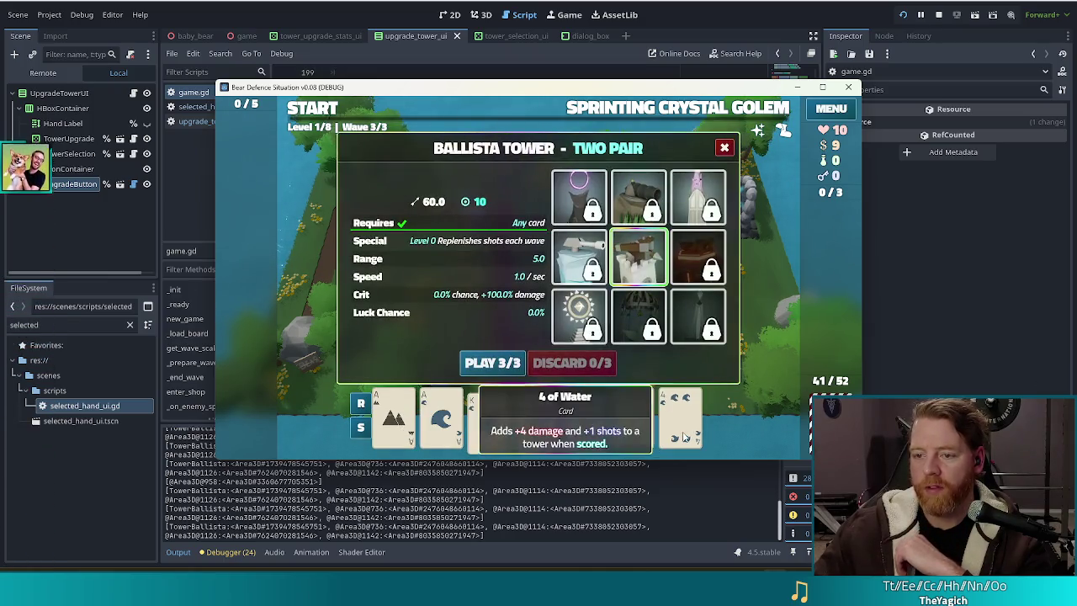
click(492, 362)
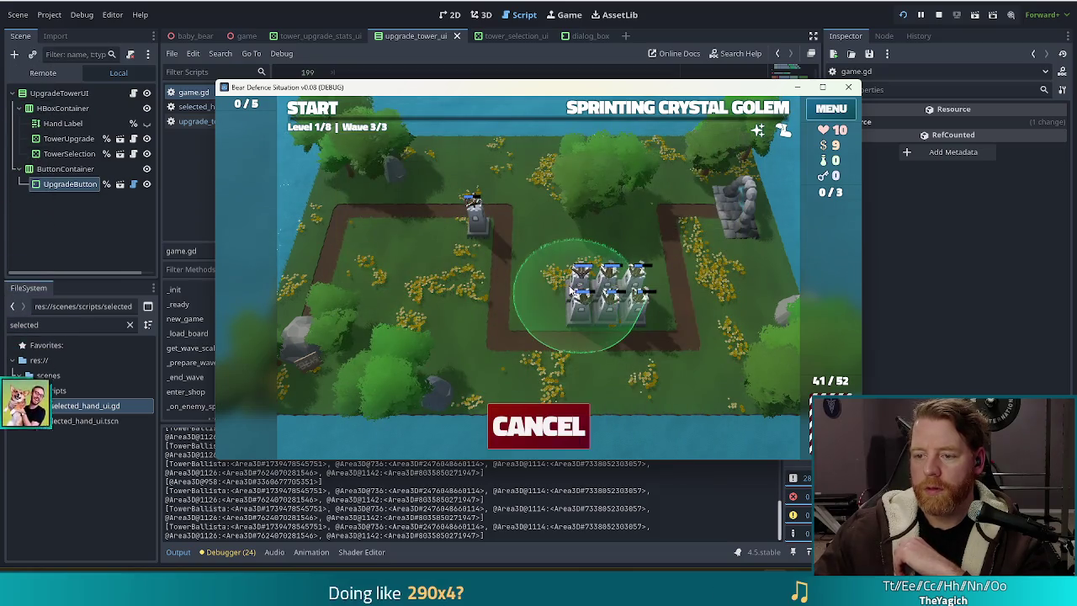
right_click(571, 290)
Play a new Two Pair hand including the 4 of Earth and place the ballista on the map
click(683, 428)
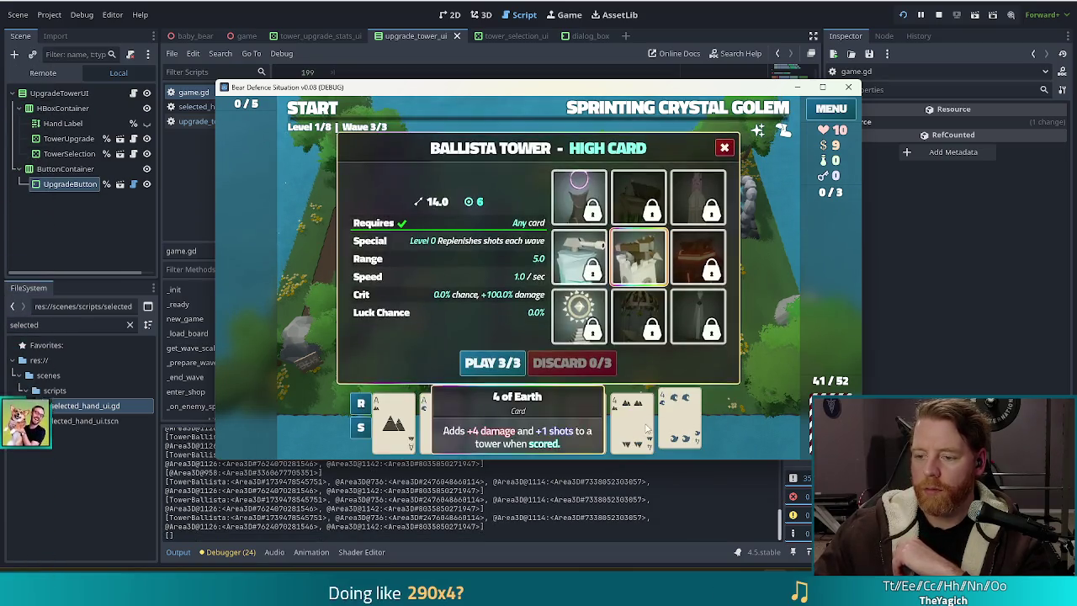
click(644, 428)
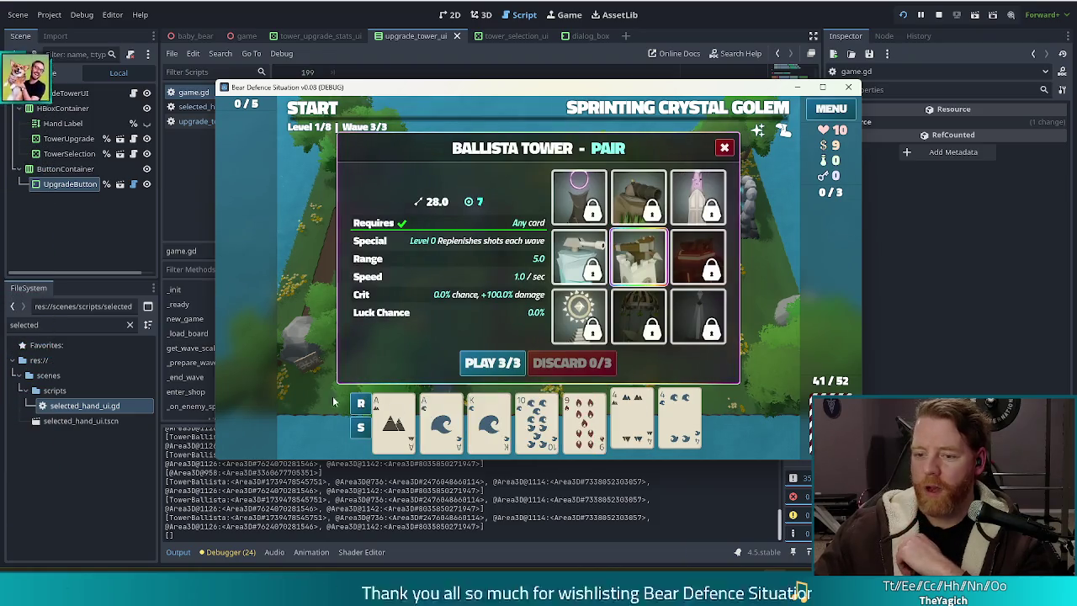
click(401, 427)
click(492, 363)
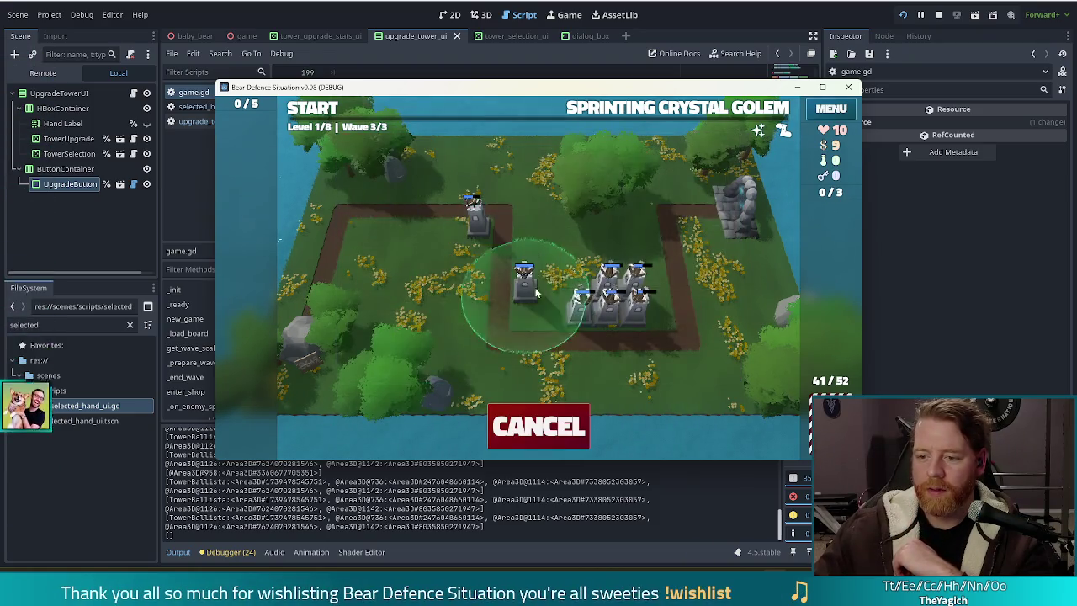
click(570, 290)
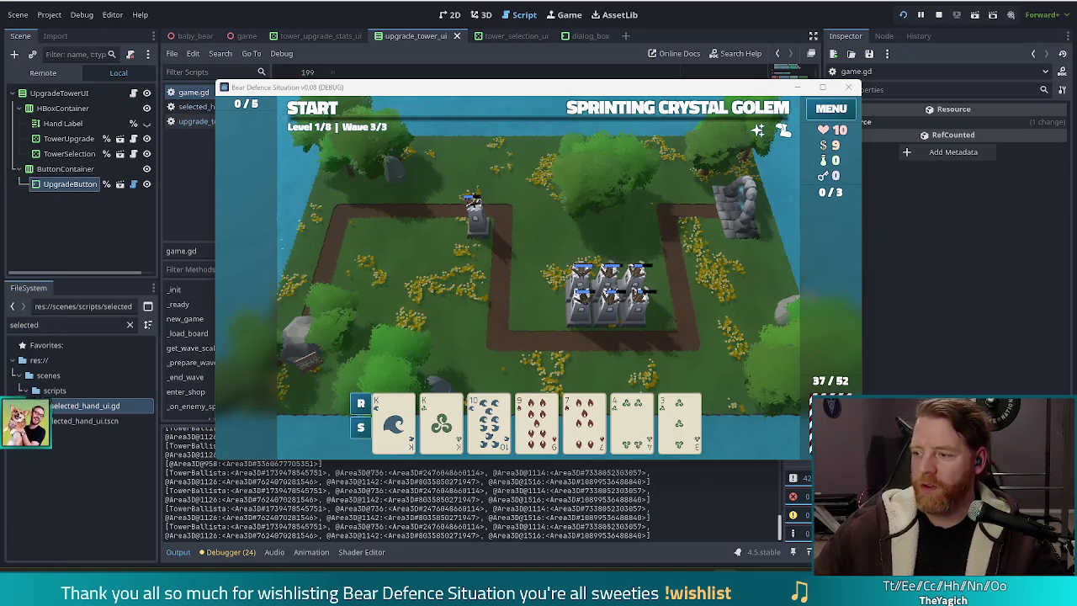
Play the 7 of Fire as a High Card Ballista beside the tower group
click(532, 421)
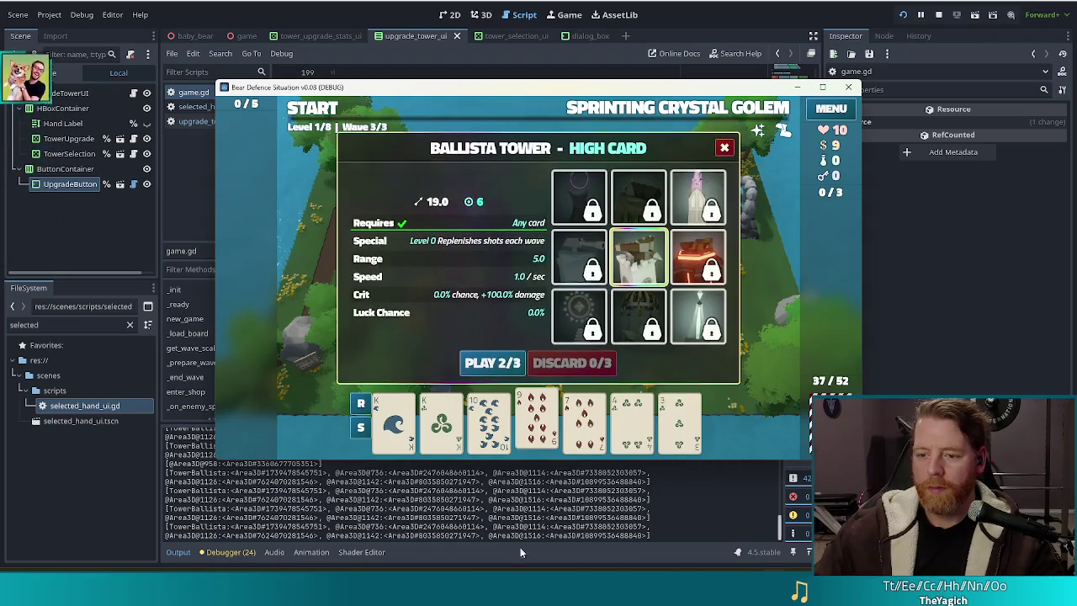
click(520, 435)
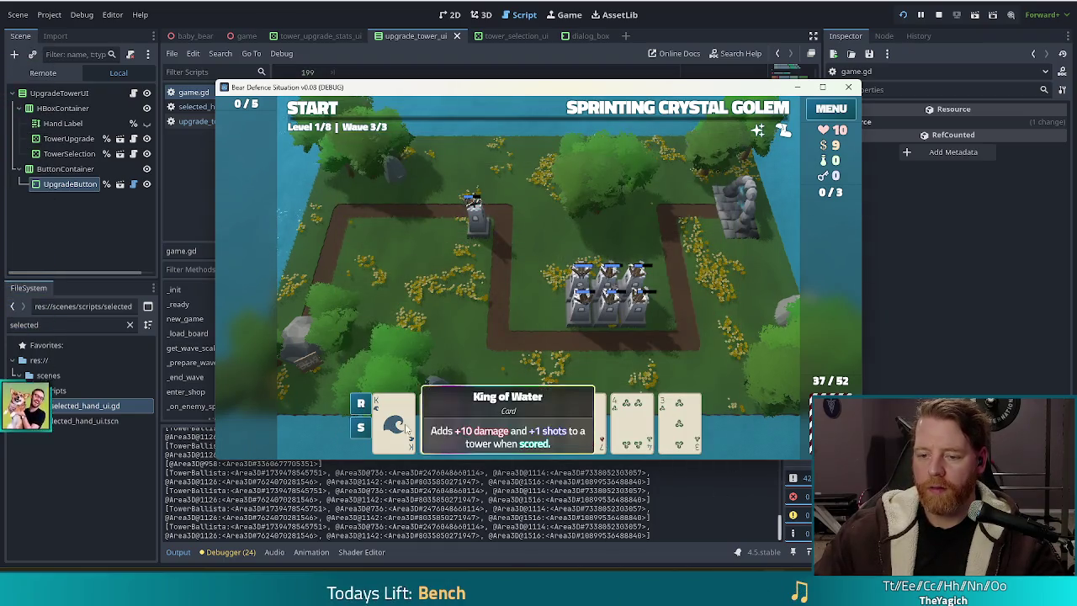
click(393, 420)
click(440, 421)
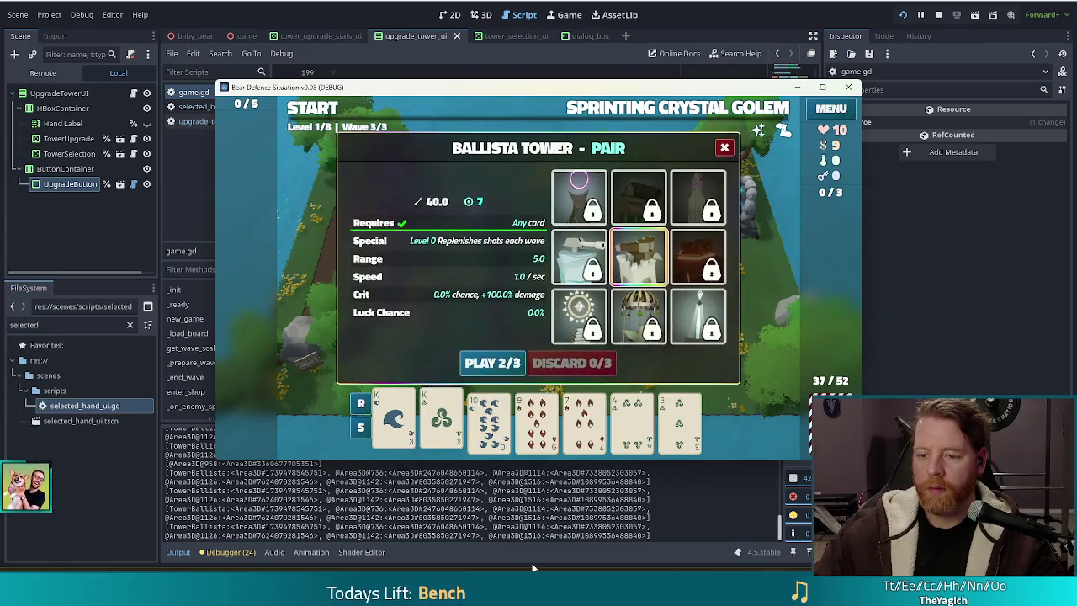
click(440, 420)
click(393, 421)
click(589, 424)
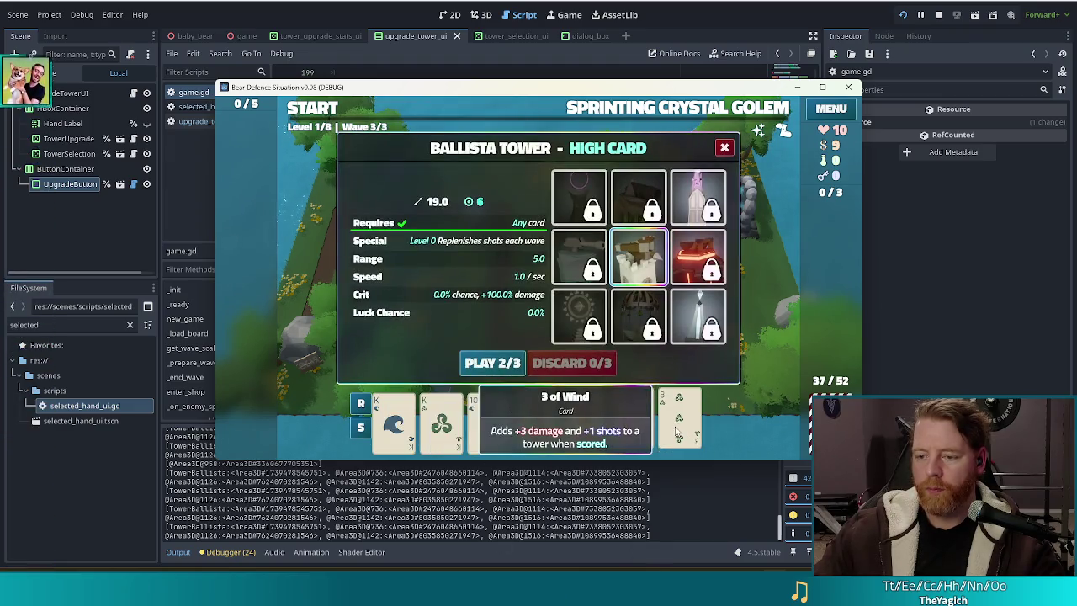
click(492, 363)
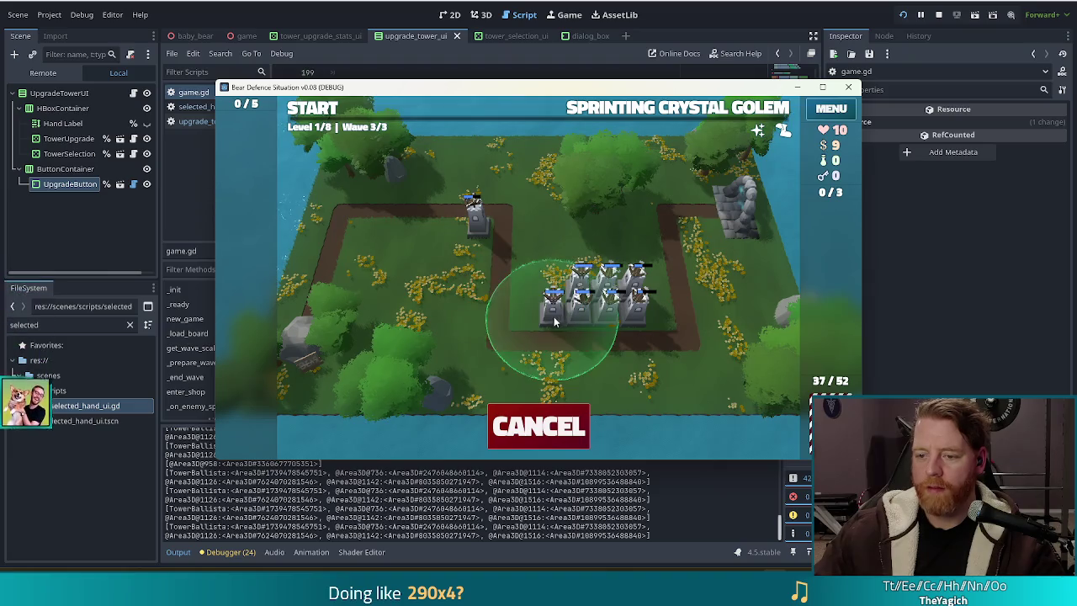
click(552, 296)
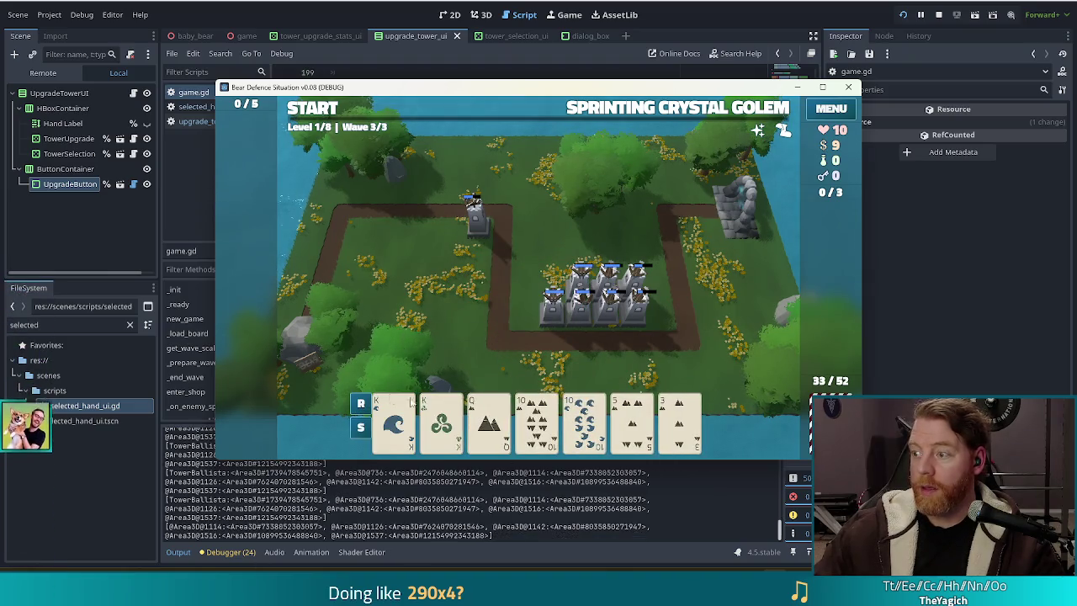
Play the two Kings plus another pair as a Two Pair Ballista left of the group
click(393, 412)
click(441, 421)
click(585, 421)
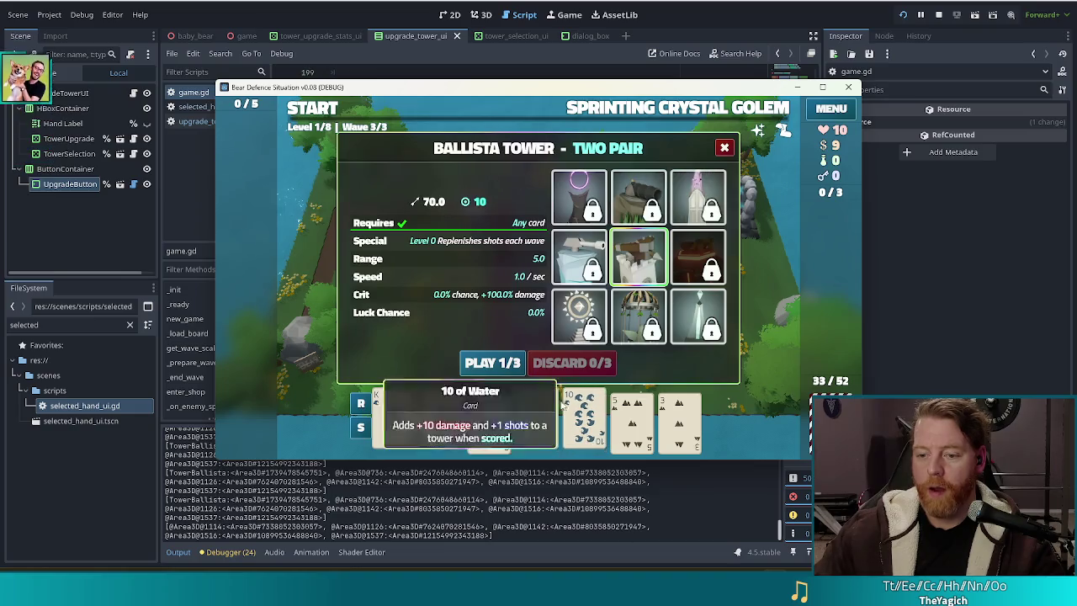
click(492, 363)
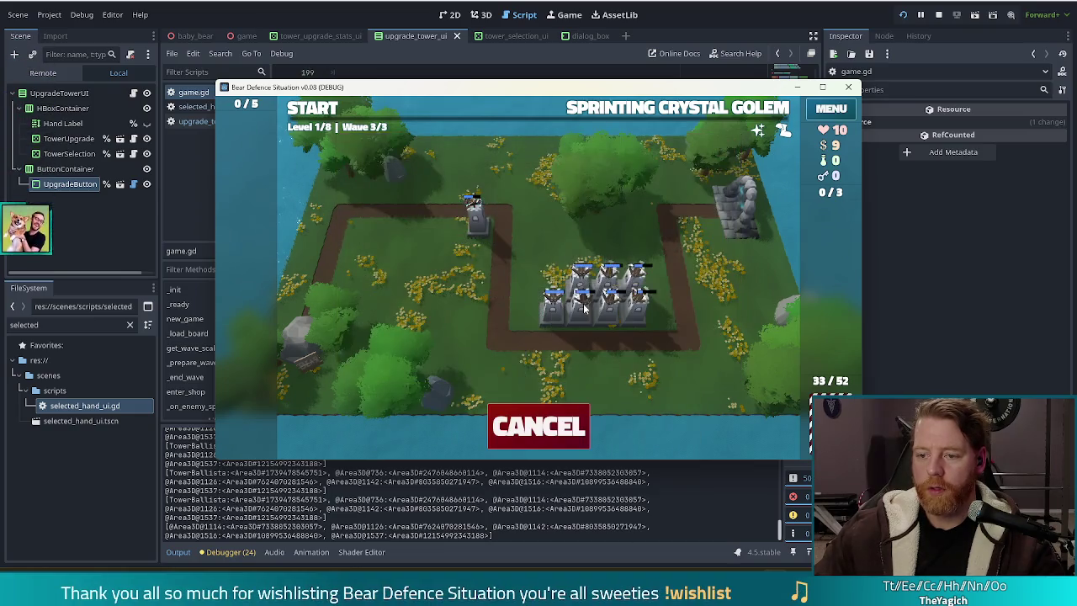
click(522, 322)
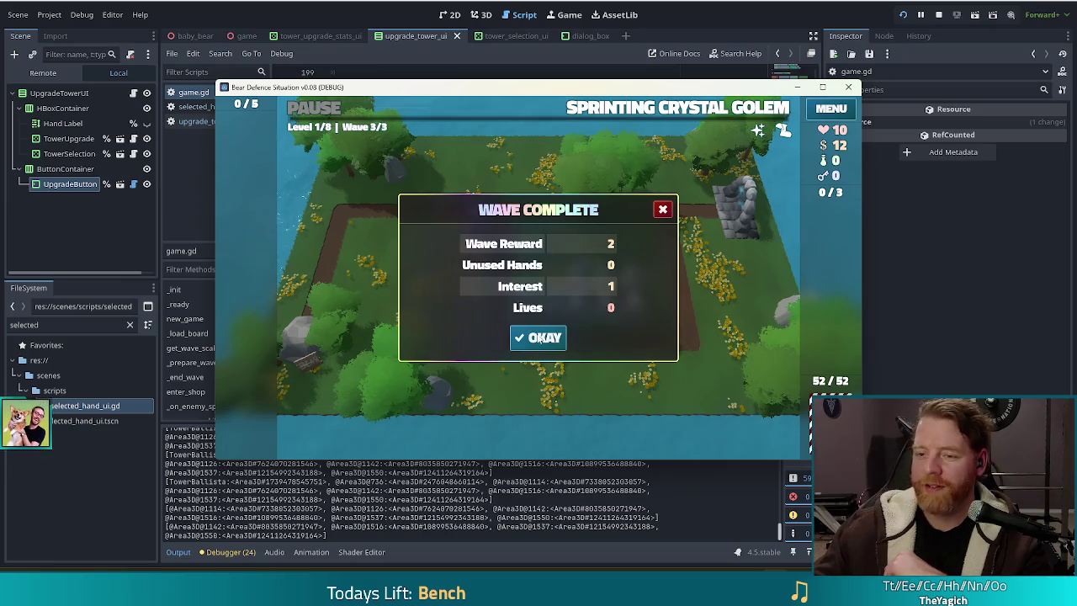
Confirm the wave summary, upgrade the ballista tower to test the dialog, then return to the editor
click(538, 338)
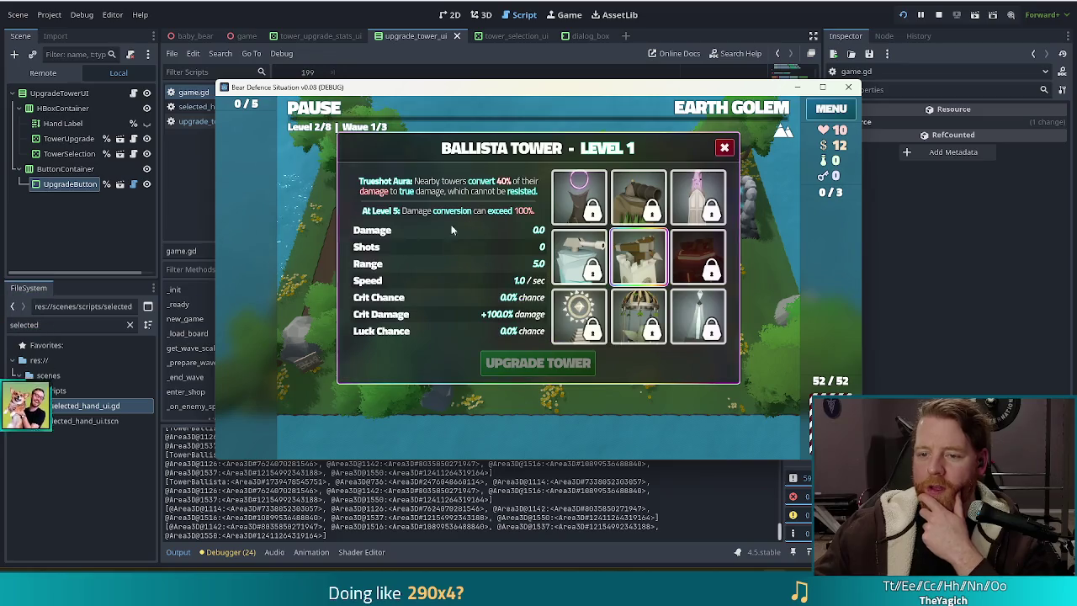
mouse_move(641, 254)
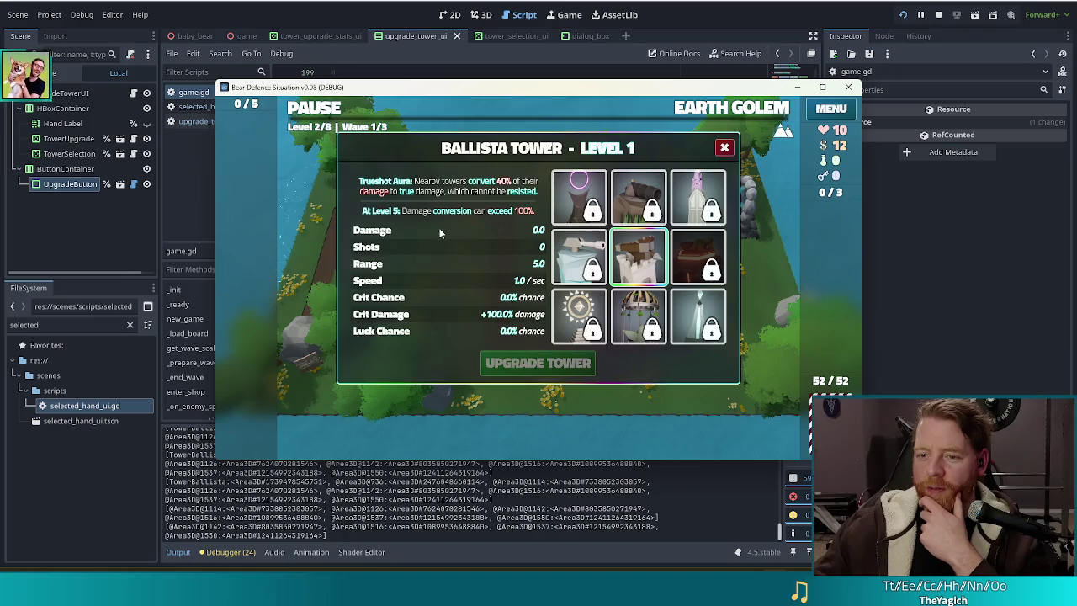
click(415, 245)
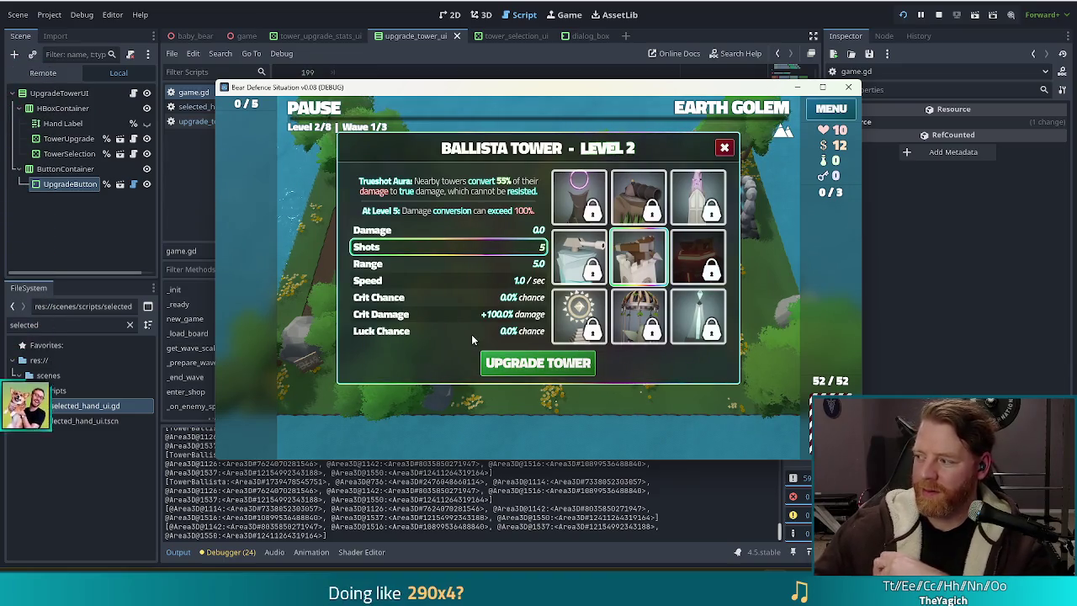
click(515, 371)
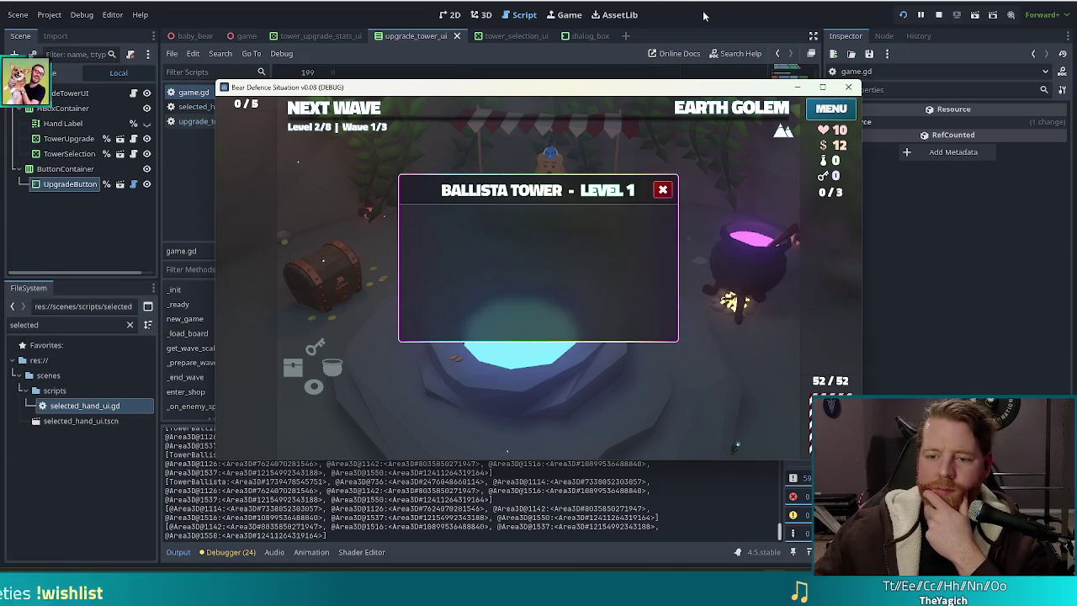
key(alt+Tab)
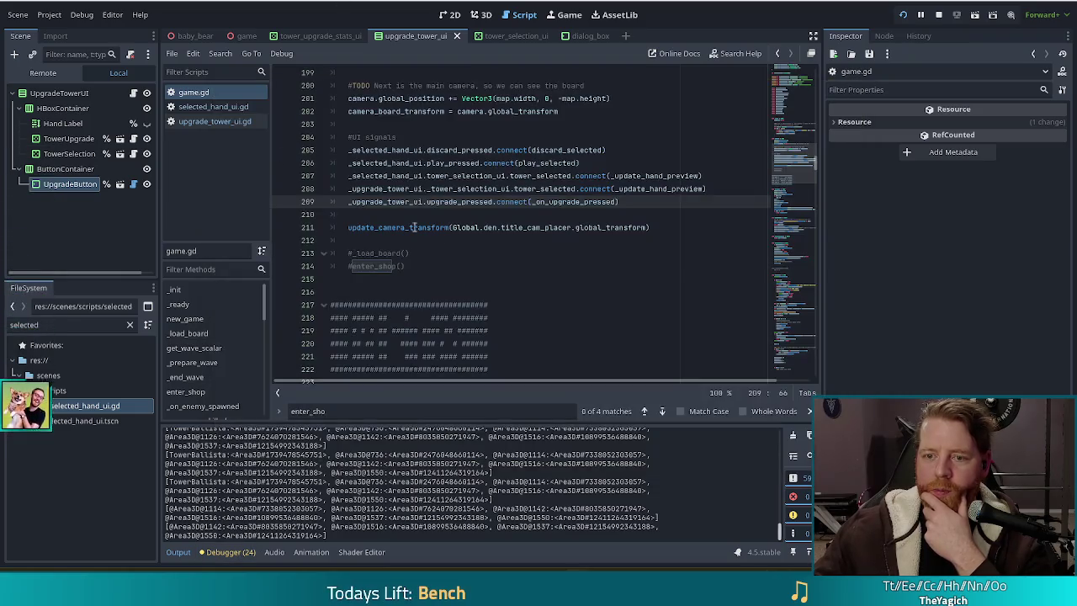
Open upgrade_tower_ui.gd at the is_instance_valid check and dialog.dismiss() call on lines 68–69
click(207, 123)
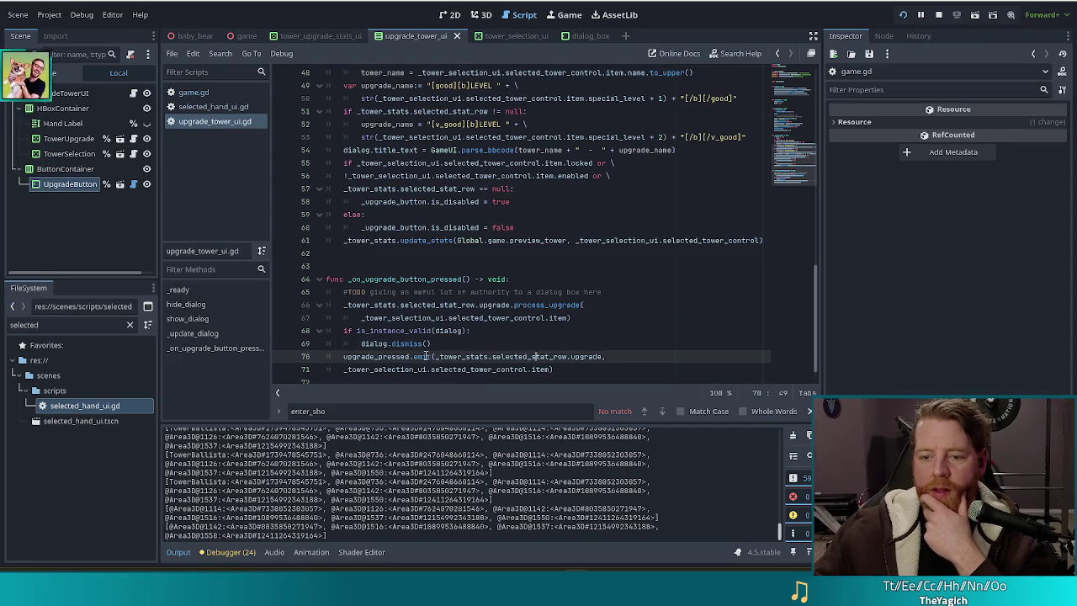
click(389, 330)
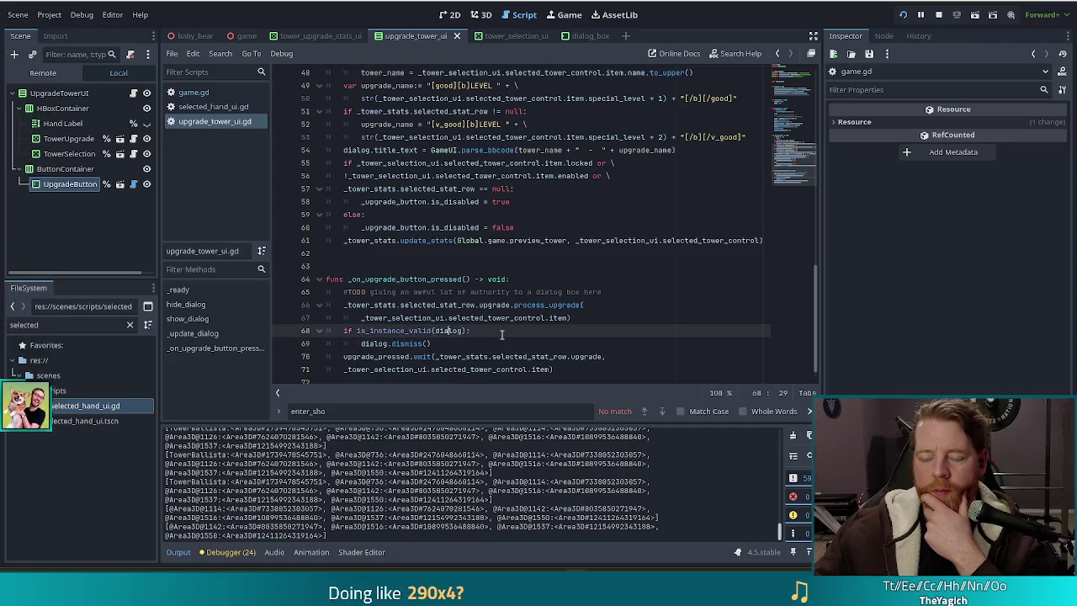
click(363, 344)
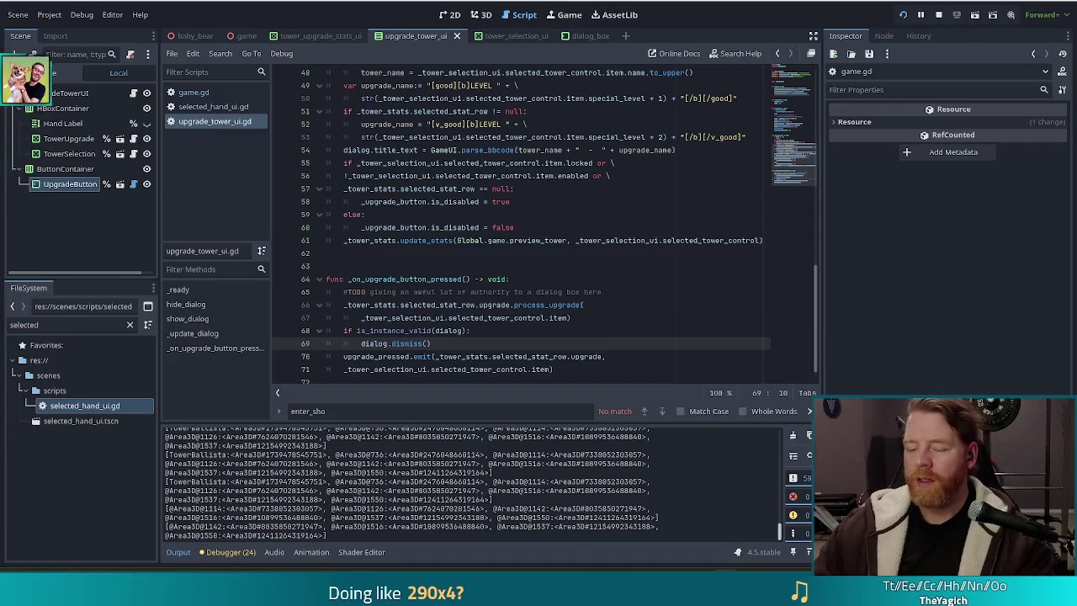
Move to lines 59–60, then jump to the hide_dialog function via the methods list
key(Up)
key(Up)
key(Up)
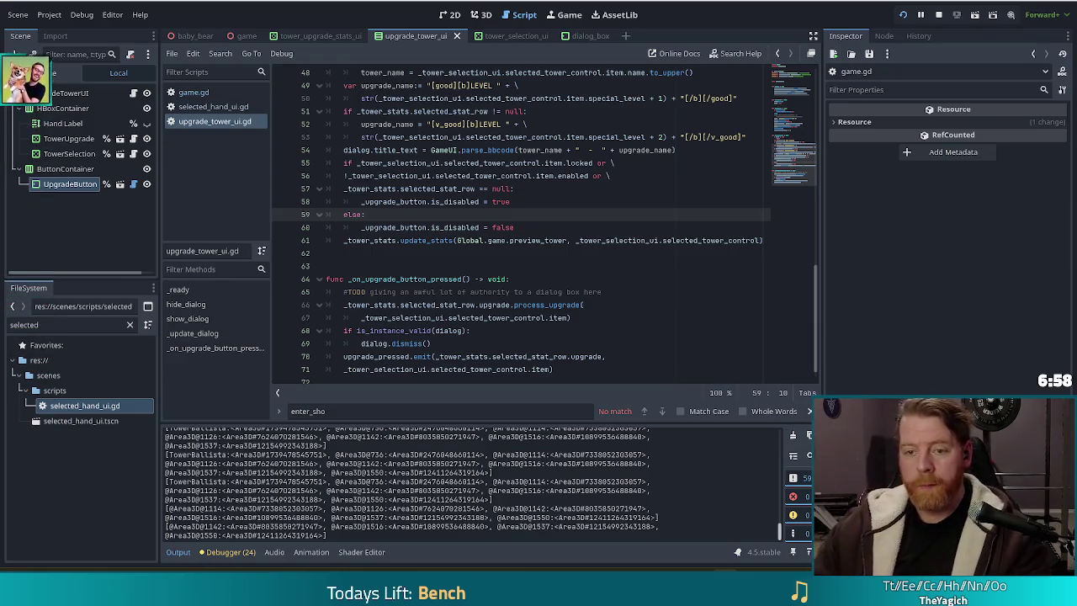
mouse_move(561, 241)
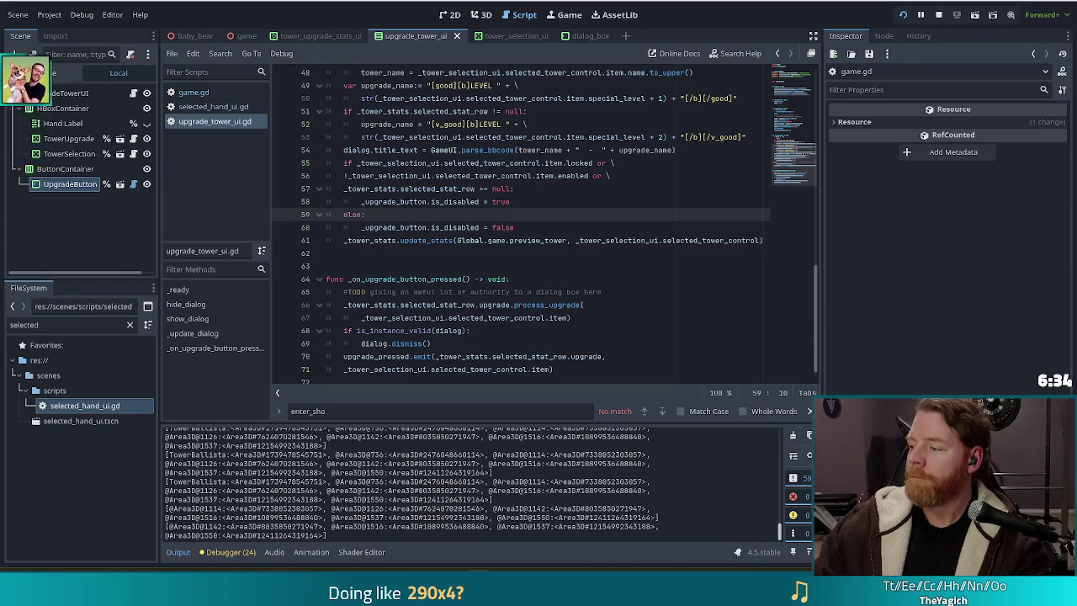
click(563, 225)
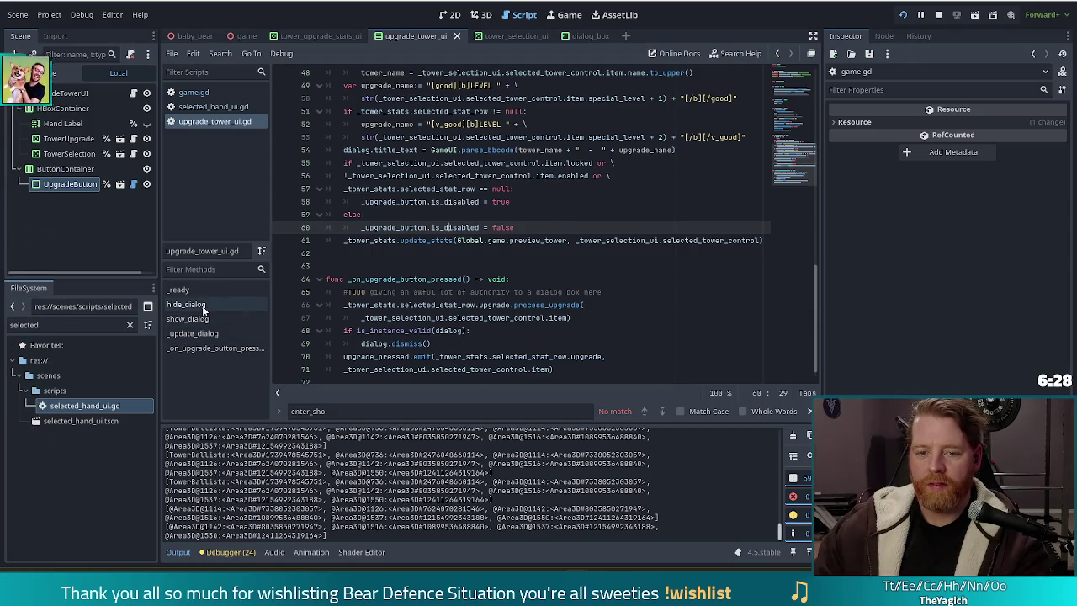
click(227, 304)
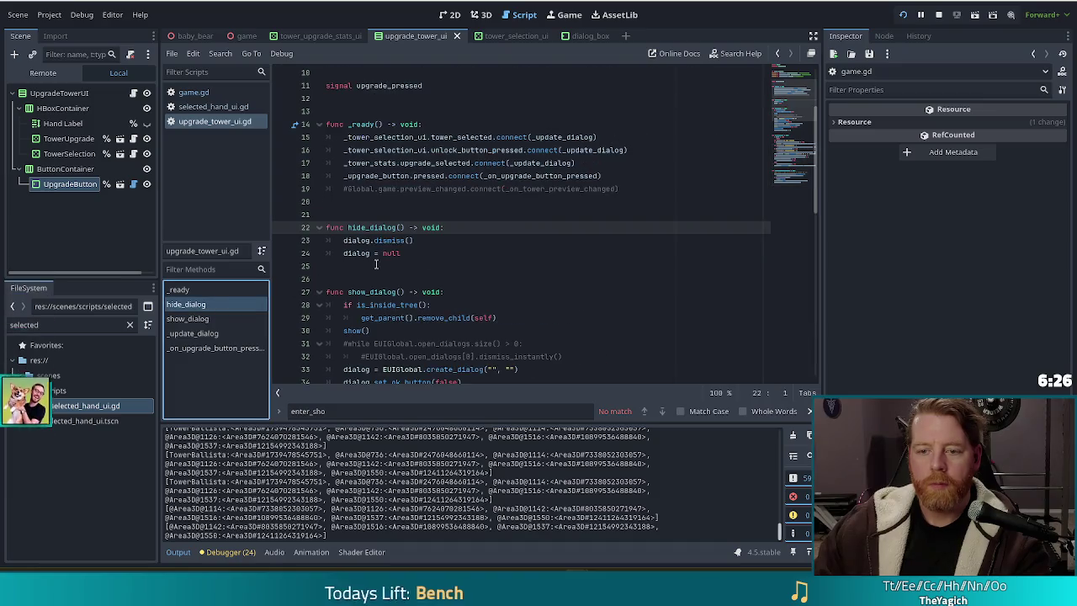
Check hide_dialog's dismiss call, then go to the dialog.dismiss() line in _on_upgrade_button_pressed
click(394, 241)
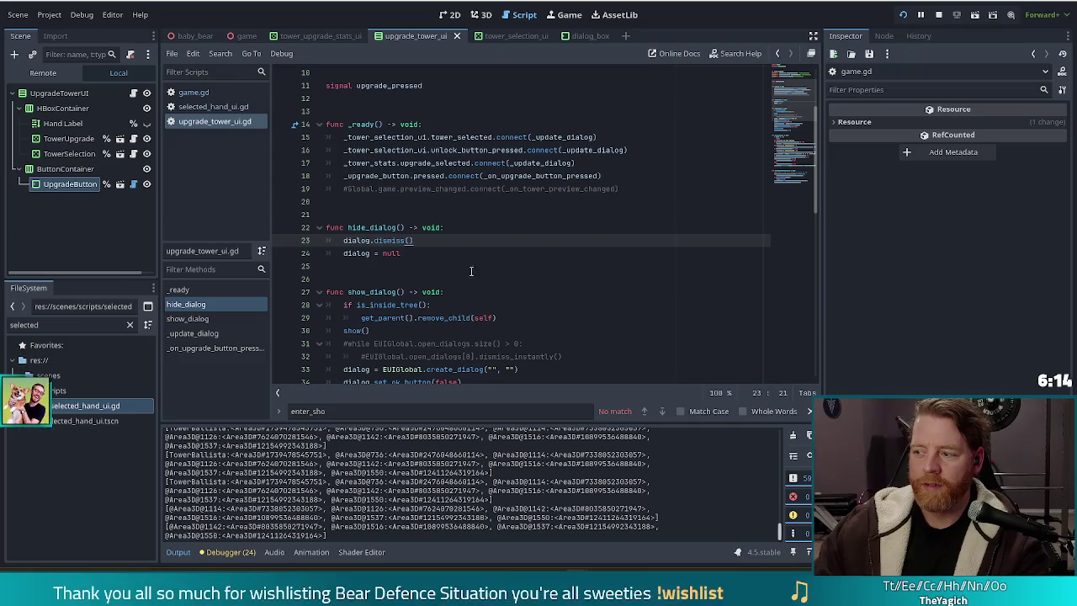
click(201, 348)
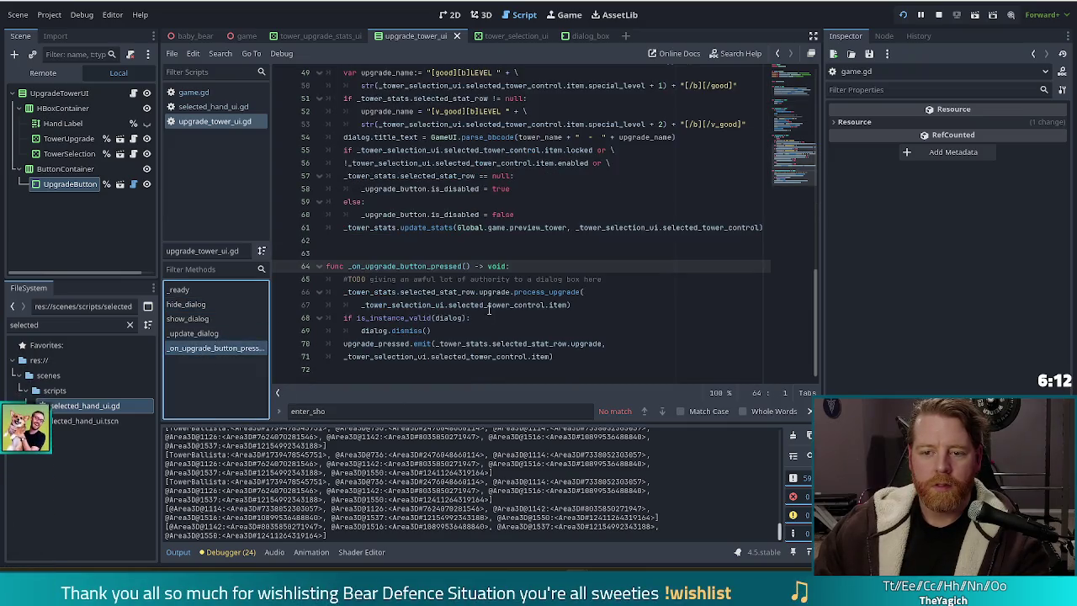
click(421, 330)
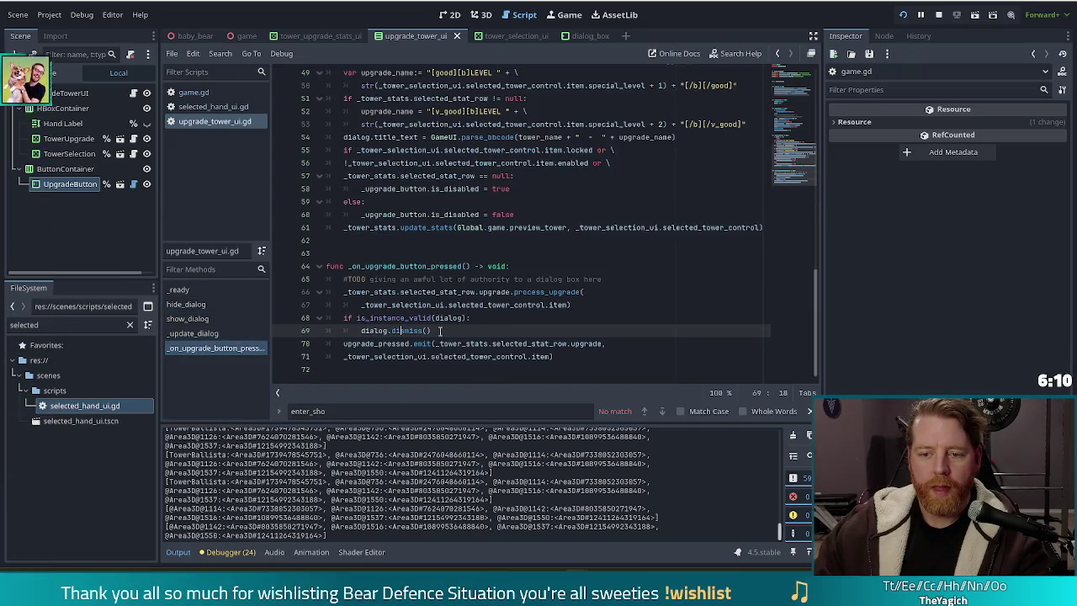
key(Up)
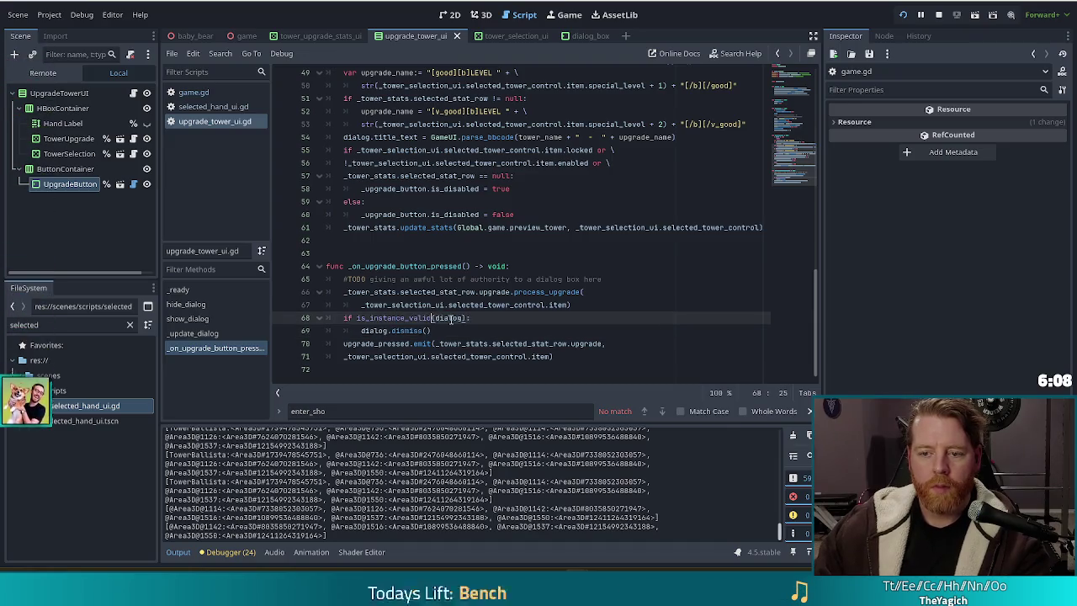
Review where show_dialog creates the dialog, higher up in upgrade_tower_ui.gd
scroll(457, 307, up, 3)
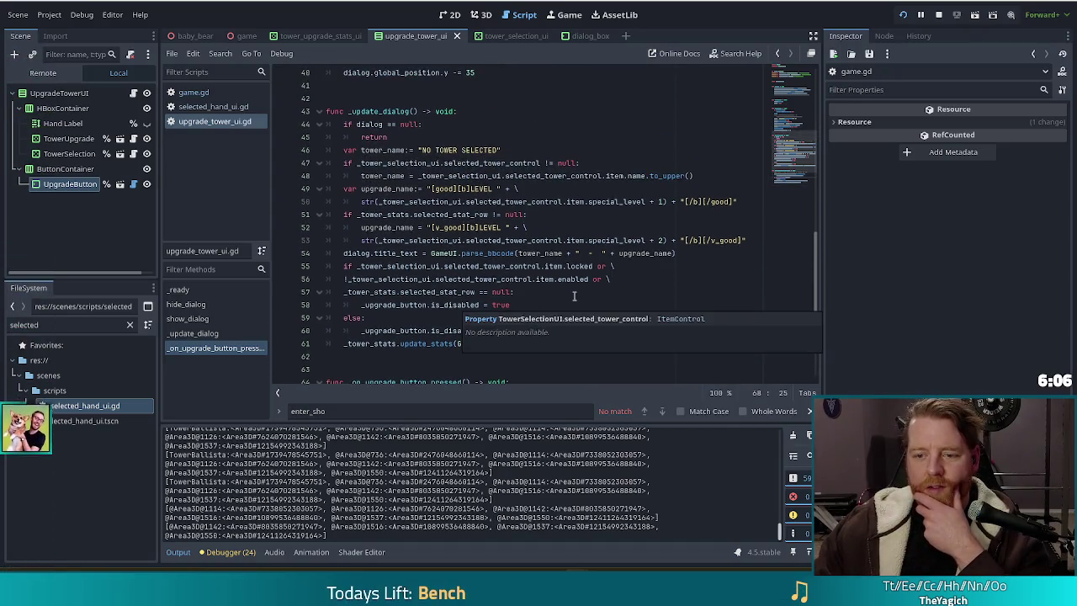
mouse_move(455, 252)
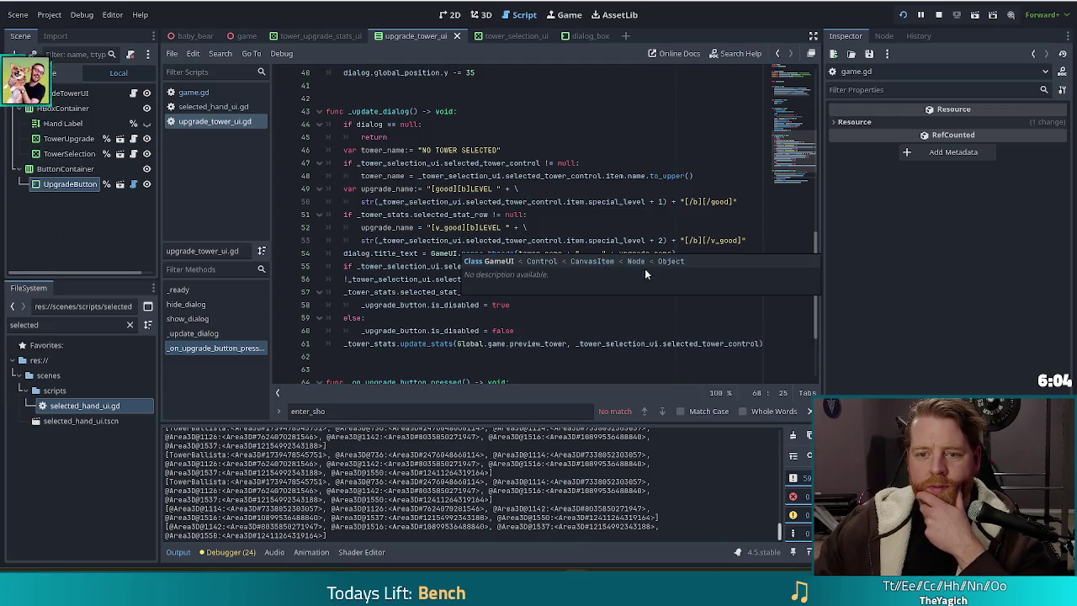
scroll(507, 306, up, 2)
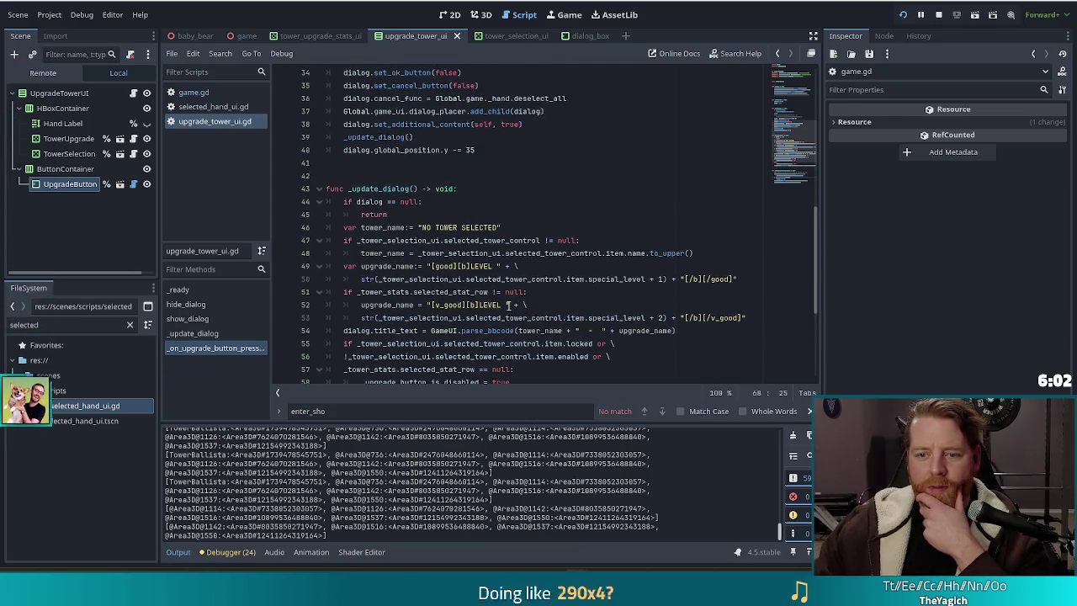
scroll(508, 306, down, 1)
scroll(507, 305, up, 5)
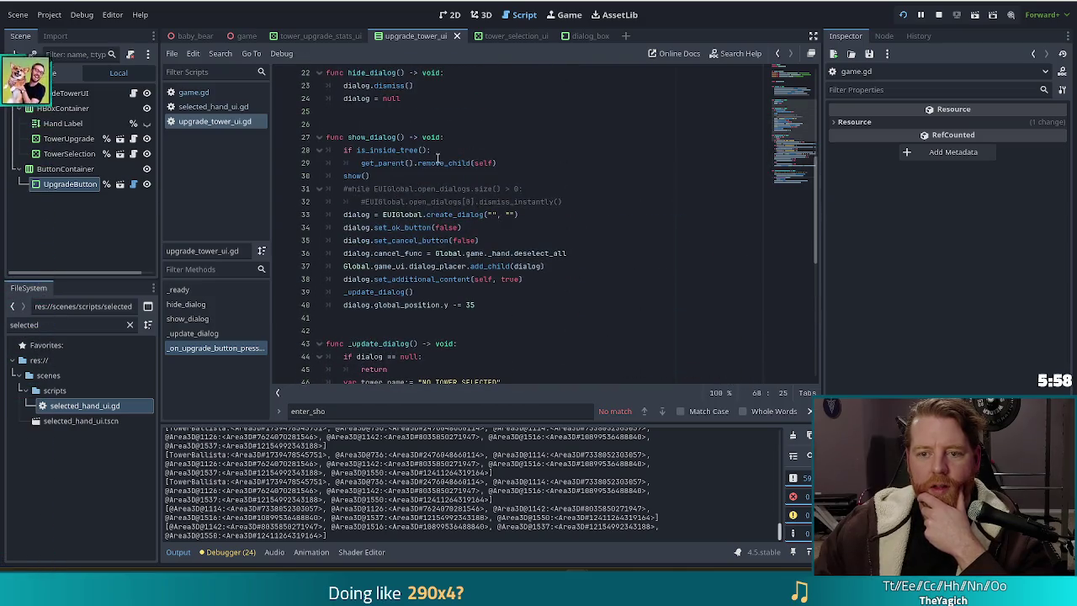
click(377, 214)
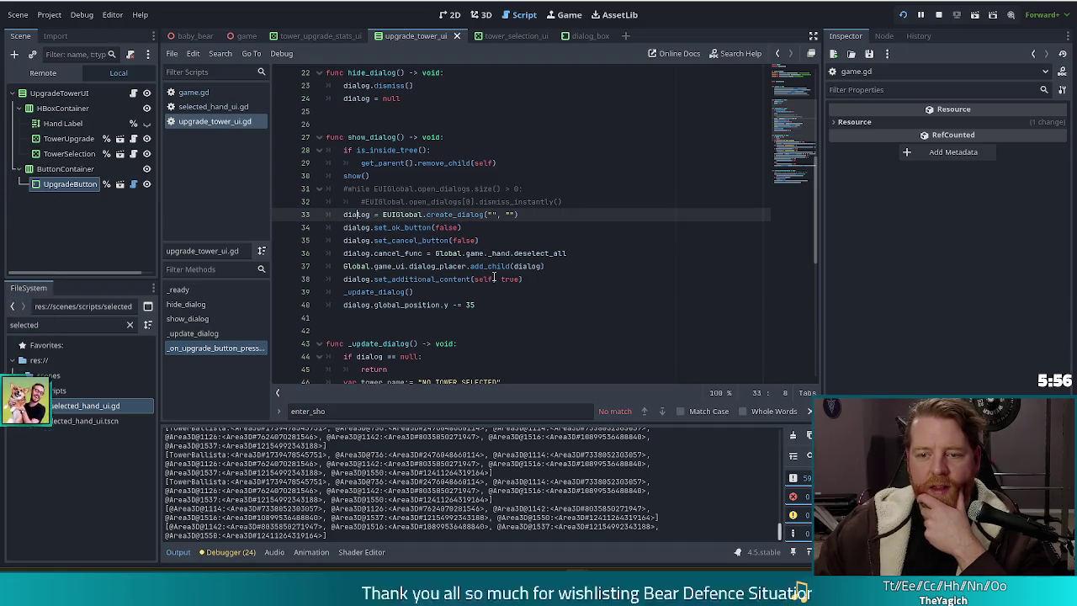
scroll(495, 277, down, 9)
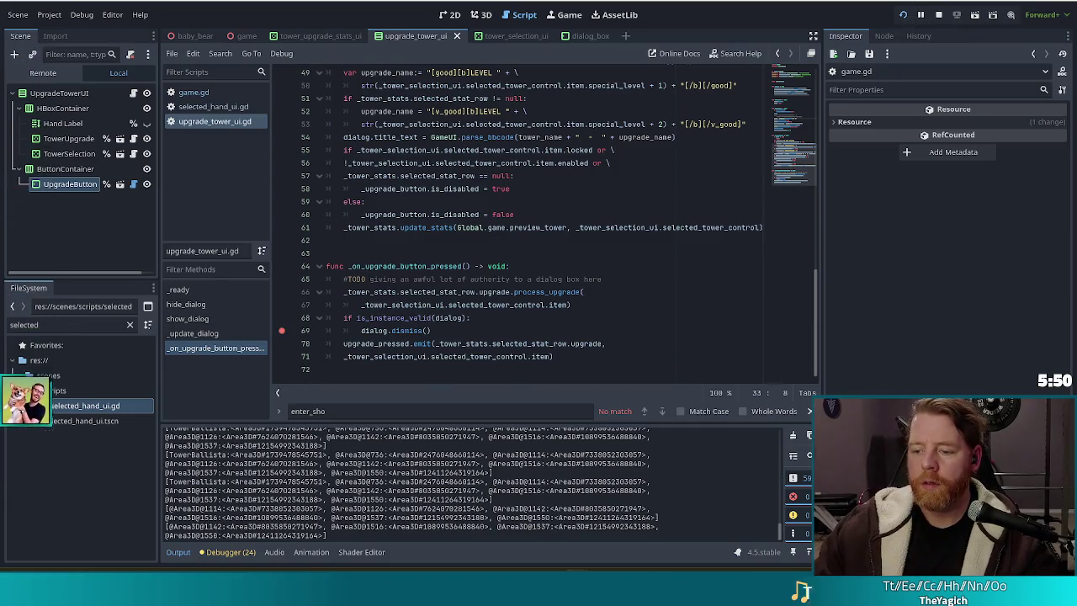
Close the empty Ballista Tower dialog, assign the 7 of Fire card, and play the wave to its summary
key(alt+Tab)
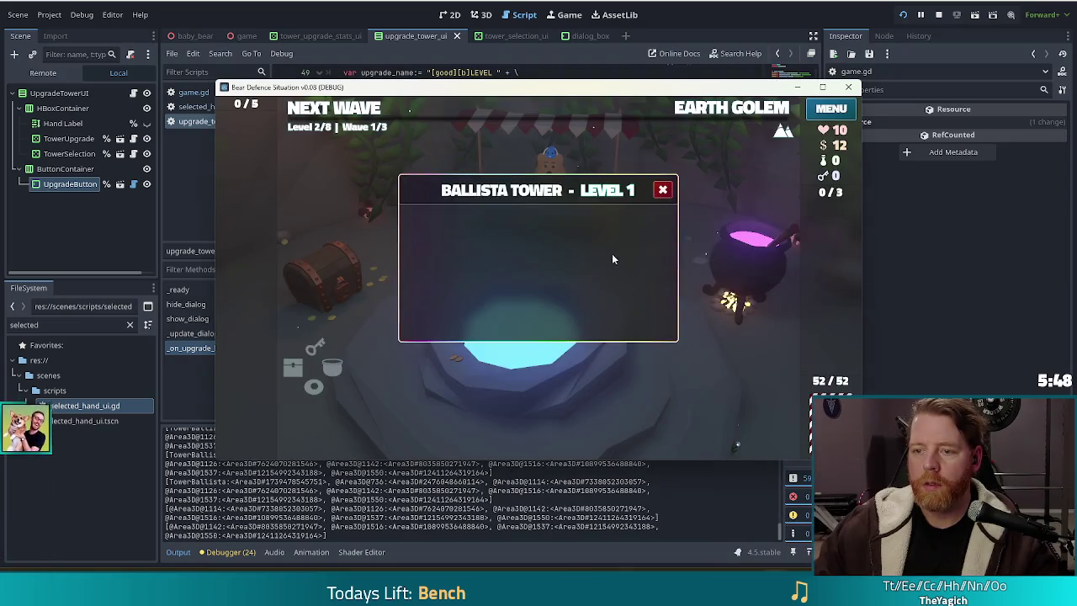
click(665, 191)
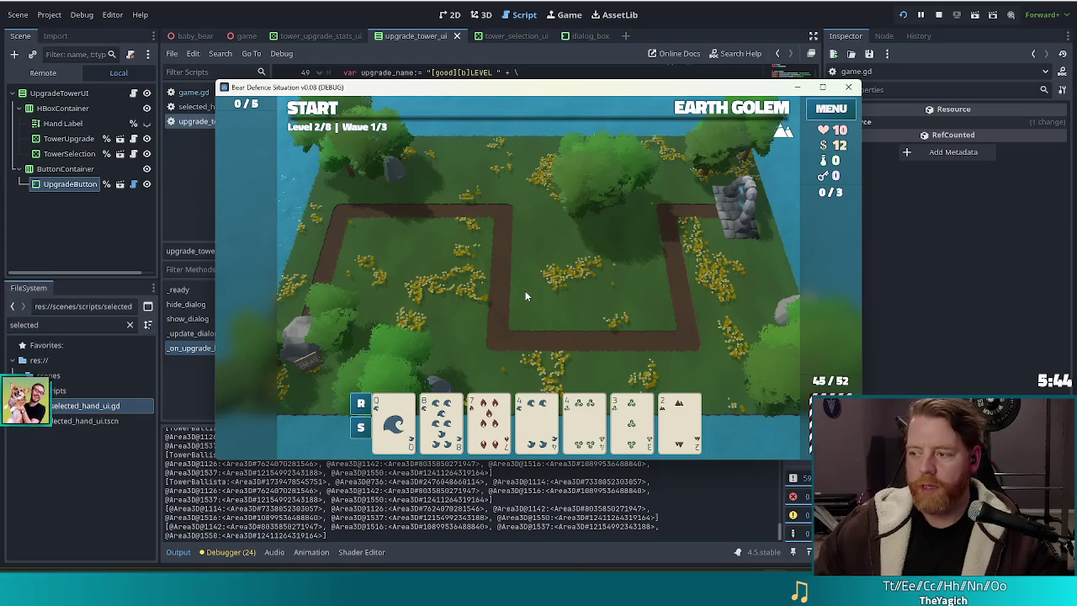
click(490, 418)
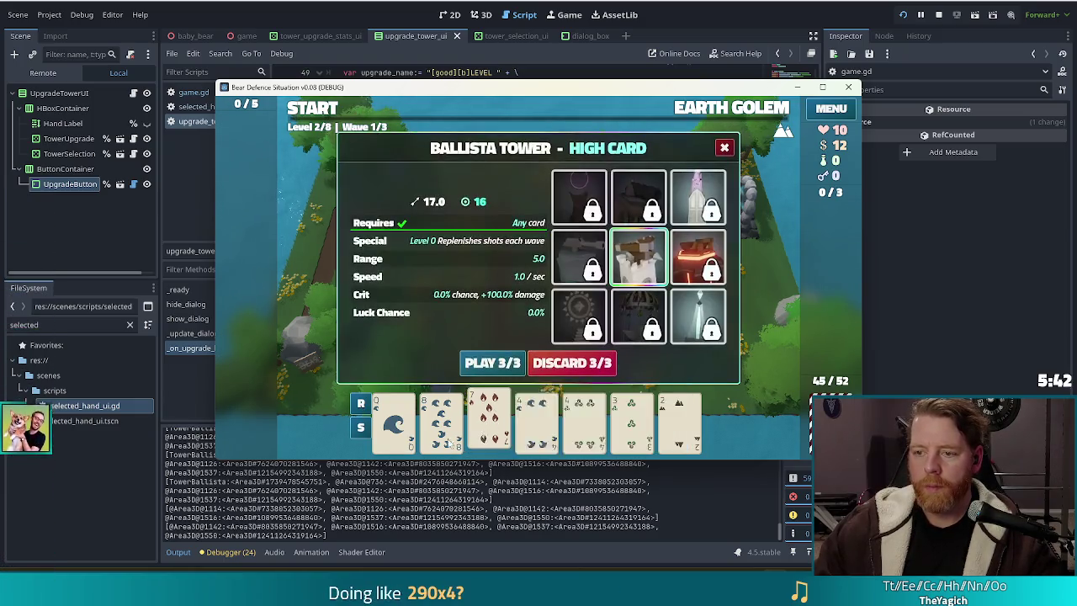
mouse_move(639, 256)
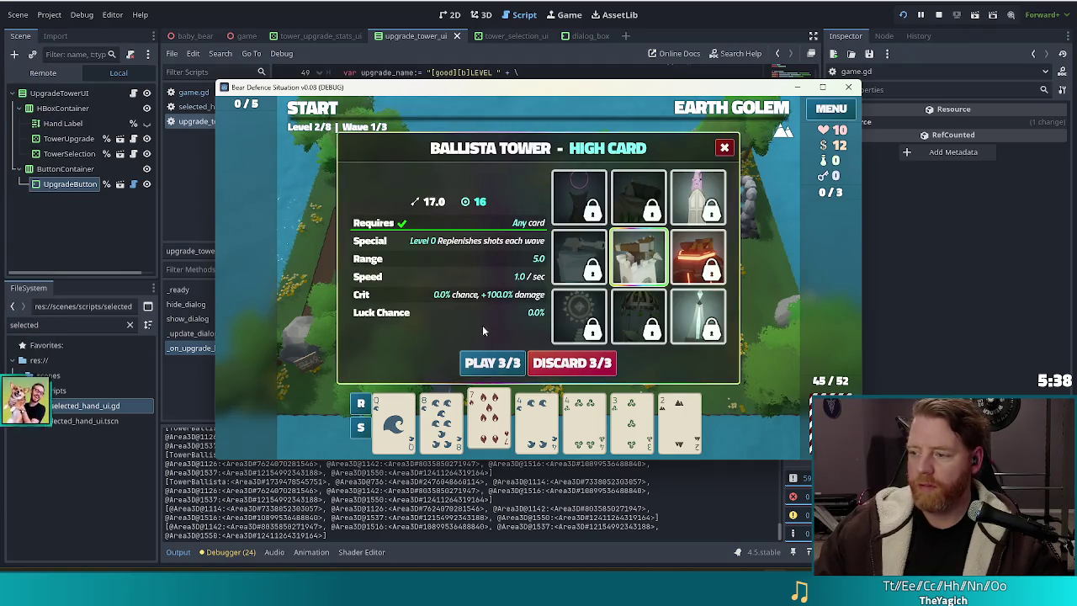
click(495, 420)
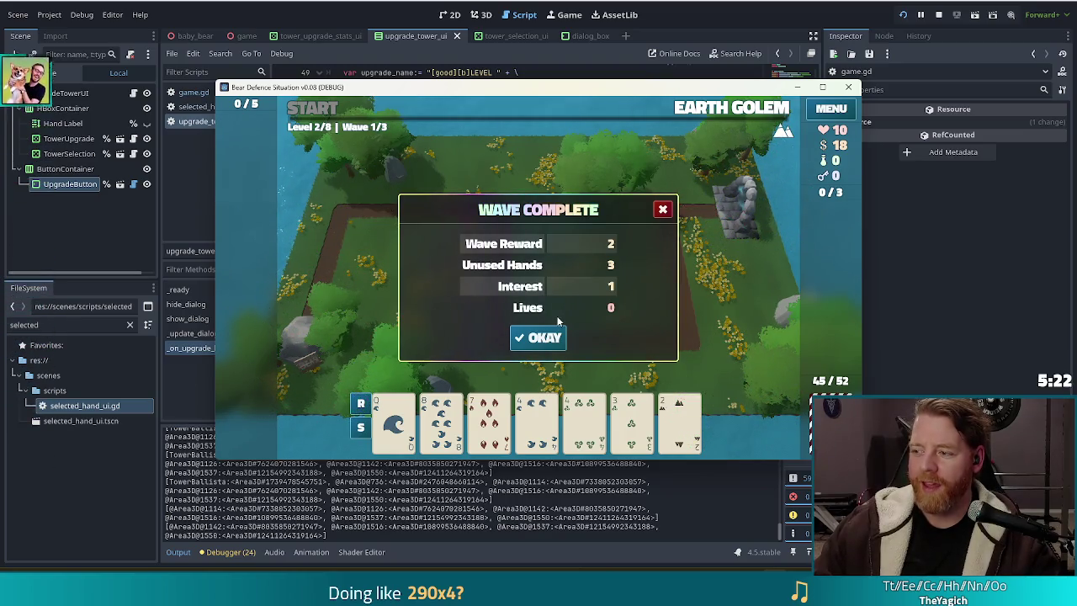
click(531, 337)
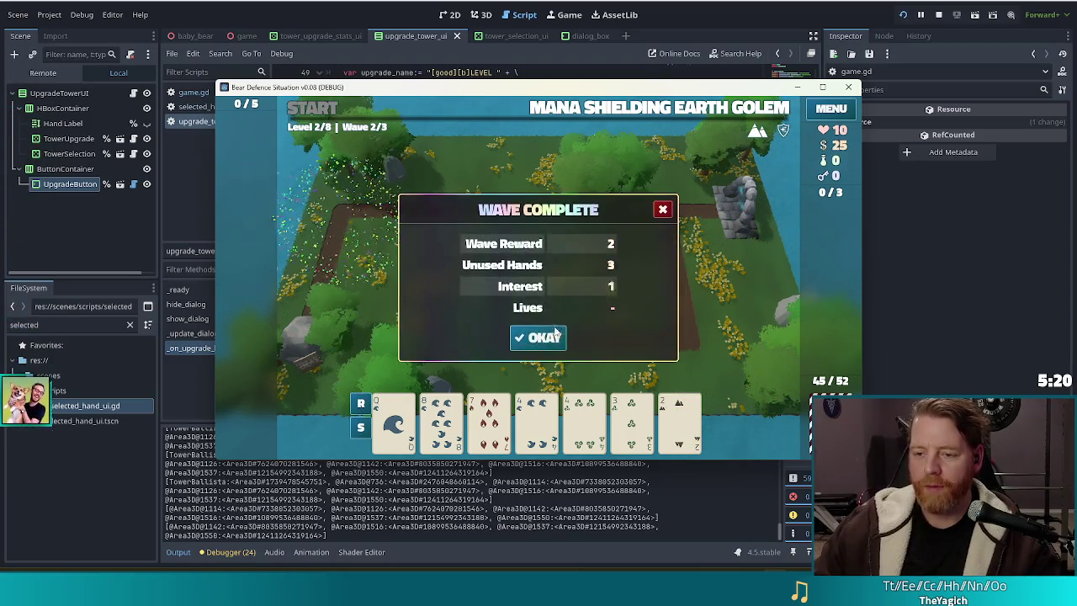
Dismiss the remaining Wave Complete summaries to start level 3/8 and reach the ballista's Level 2 upgrade panel
click(552, 334)
click(528, 340)
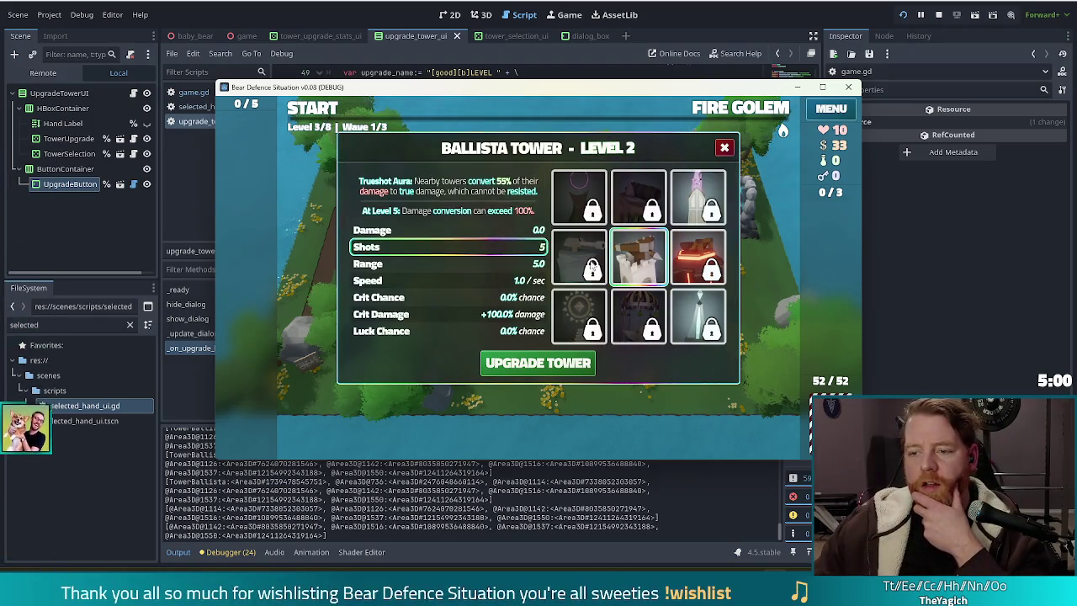
mouse_move(641, 260)
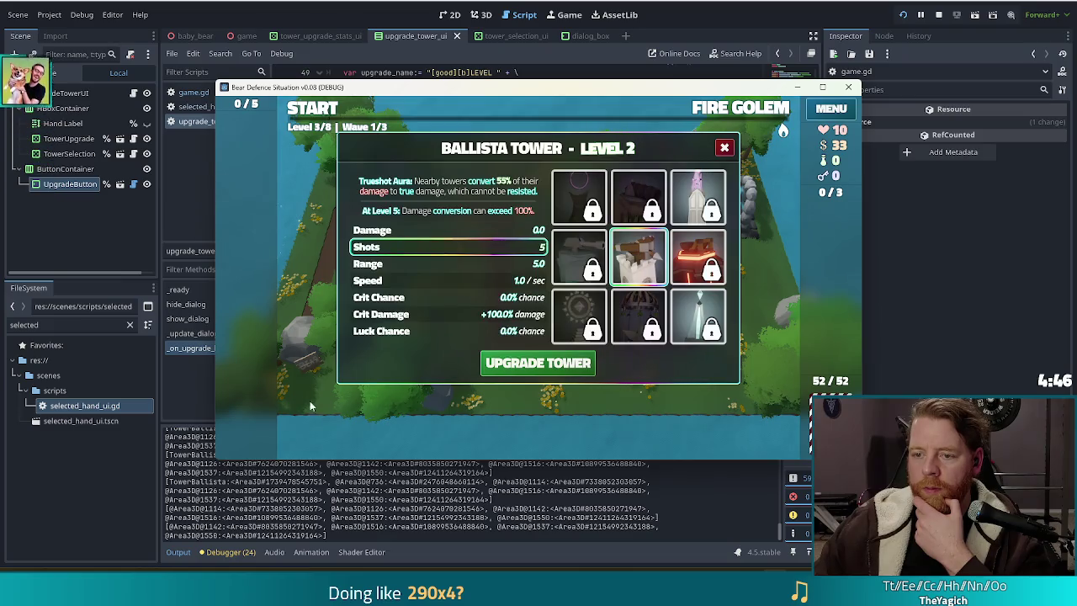
Upgrade the ballista, resume past the line-69 breakpoint with F12, and return to upgrade_tower_ui.gd's dialog.dismiss line
click(540, 364)
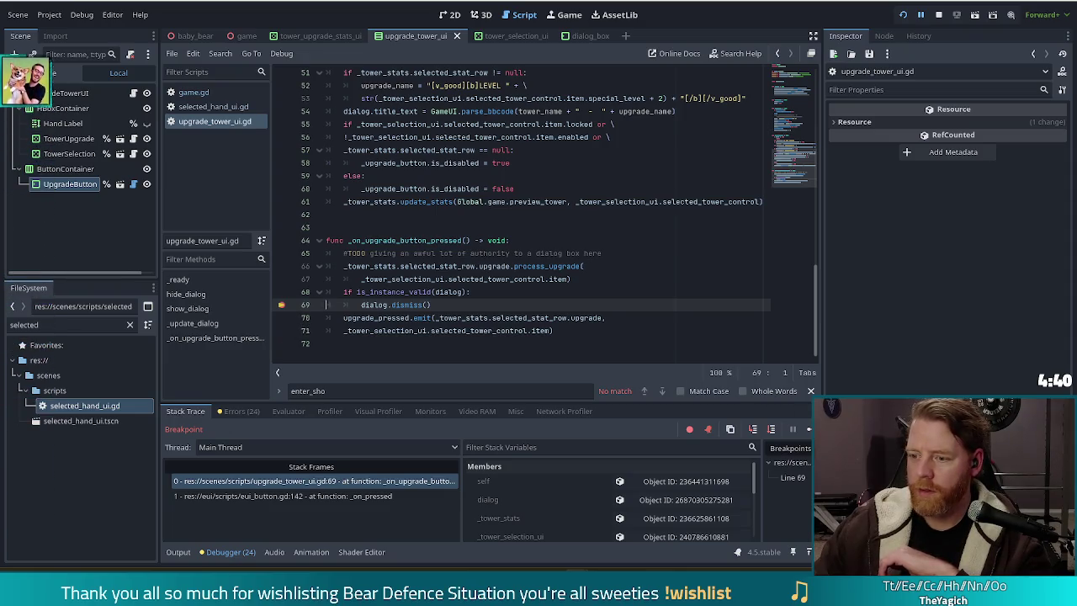
key(F12)
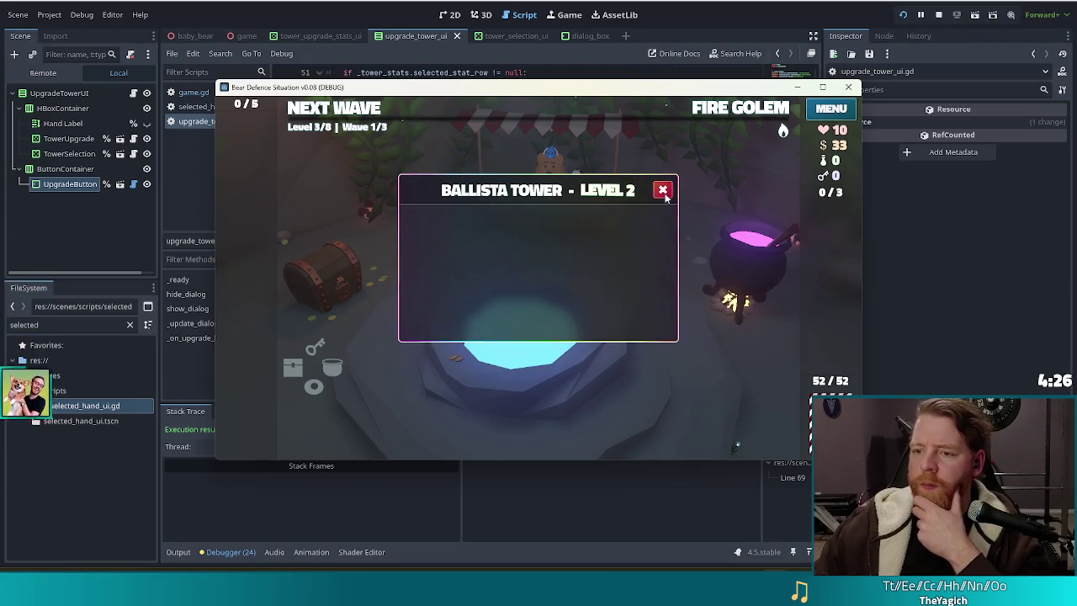
click(707, 34)
click(384, 304)
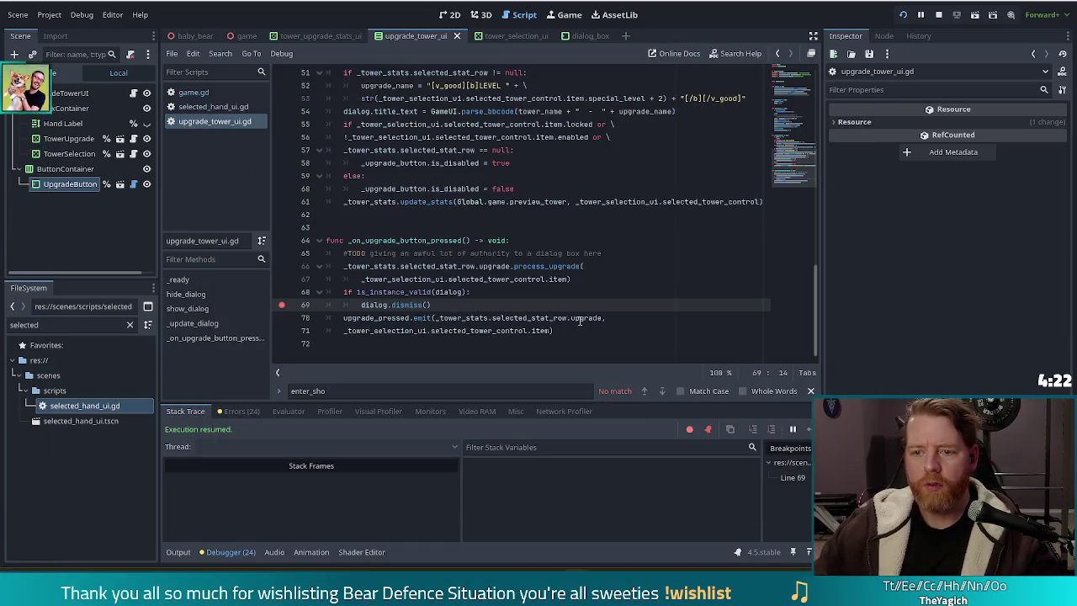
scroll(579, 319, up, 9)
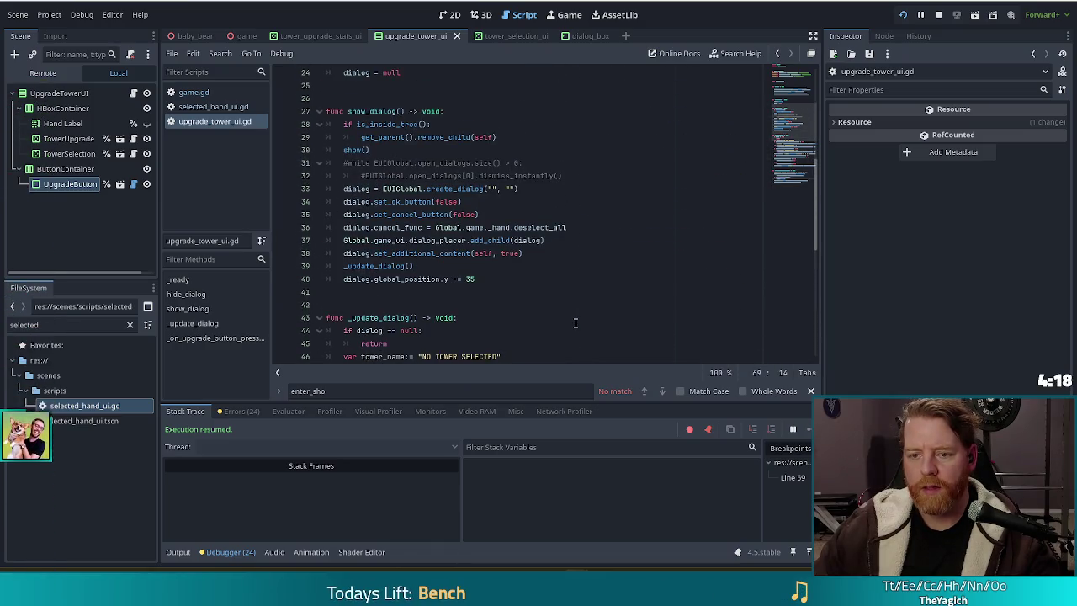
mouse_move(437, 221)
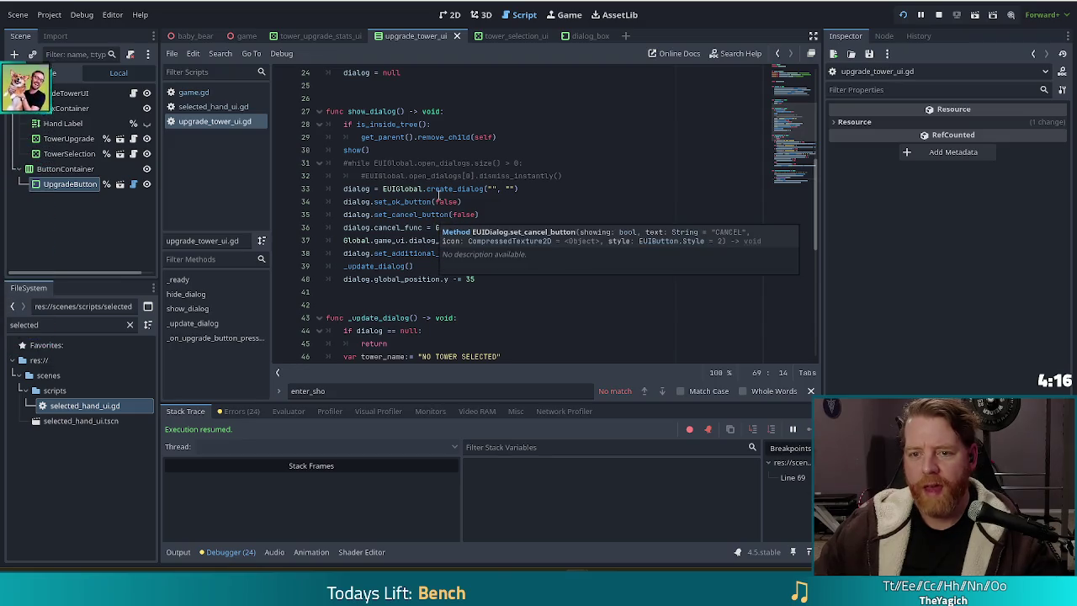
scroll(450, 203, up, 7)
scroll(428, 176, down, 8)
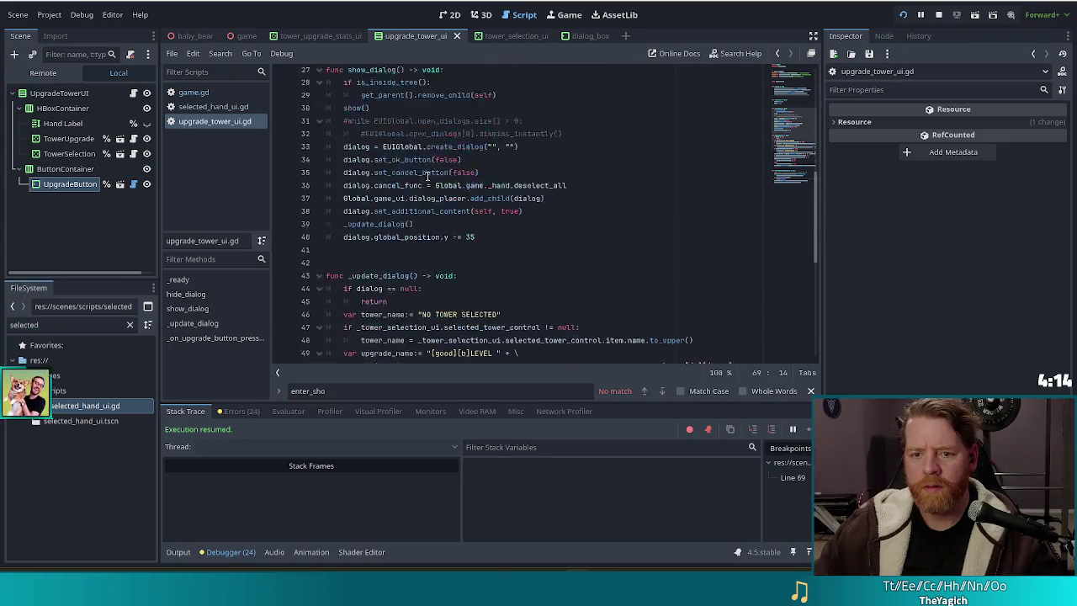
scroll(428, 176, down, 8)
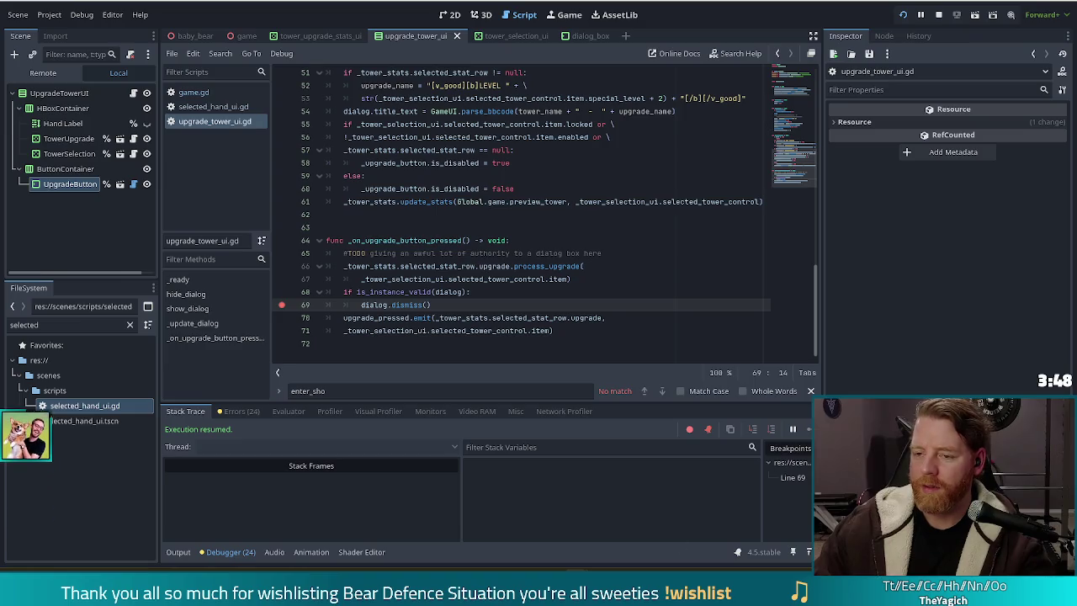
Remove the line-69 breakpoint on dialog.dismiss and inspect the is_instance_valid check above it
click(282, 304)
click(438, 292)
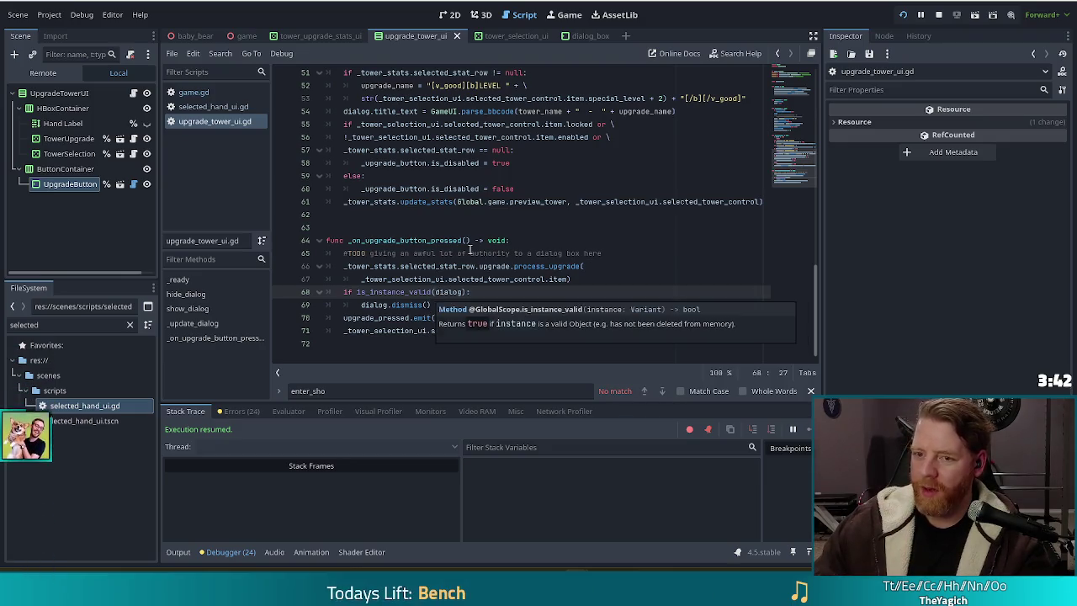
scroll(469, 249, up, 8)
scroll(471, 253, up, 4)
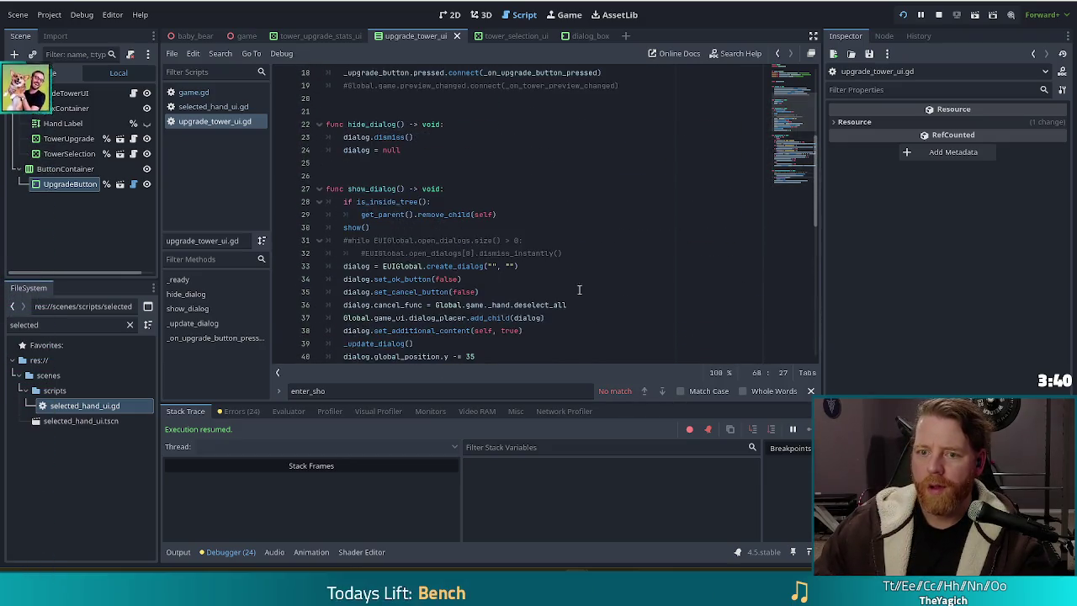
scroll(539, 276, down, 3)
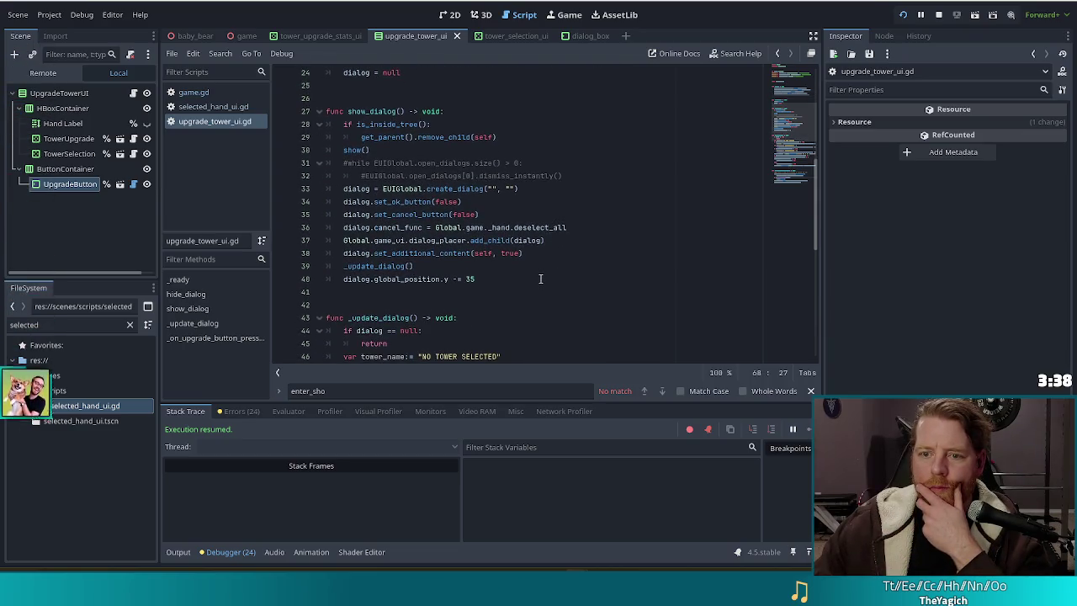
Review show_dialog's is_inside_tree check and the code down to line 71
click(402, 123)
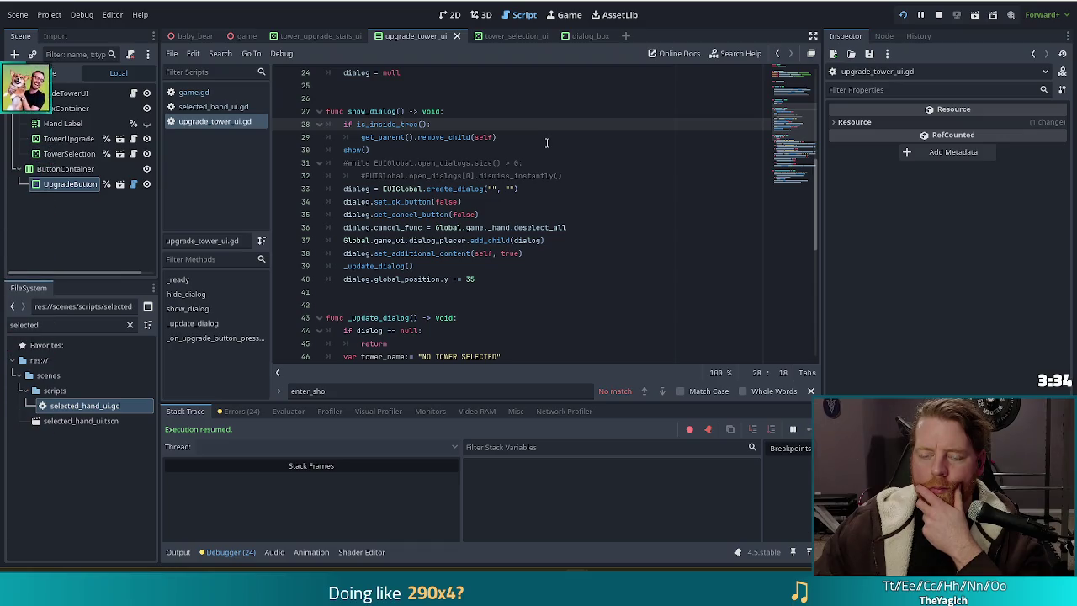
scroll(547, 143, down, 8)
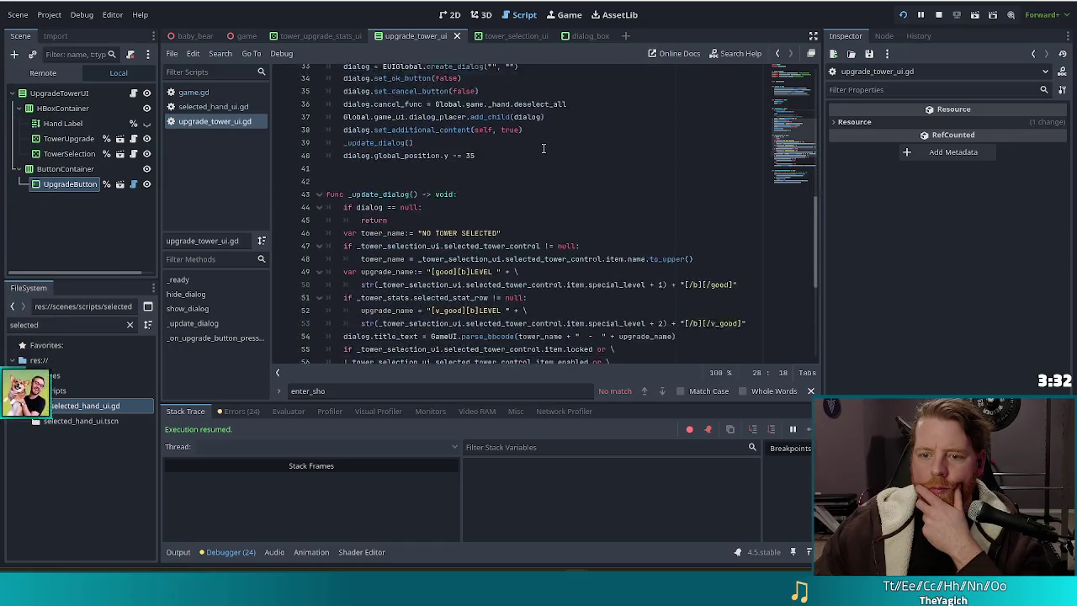
scroll(541, 150, down, 1)
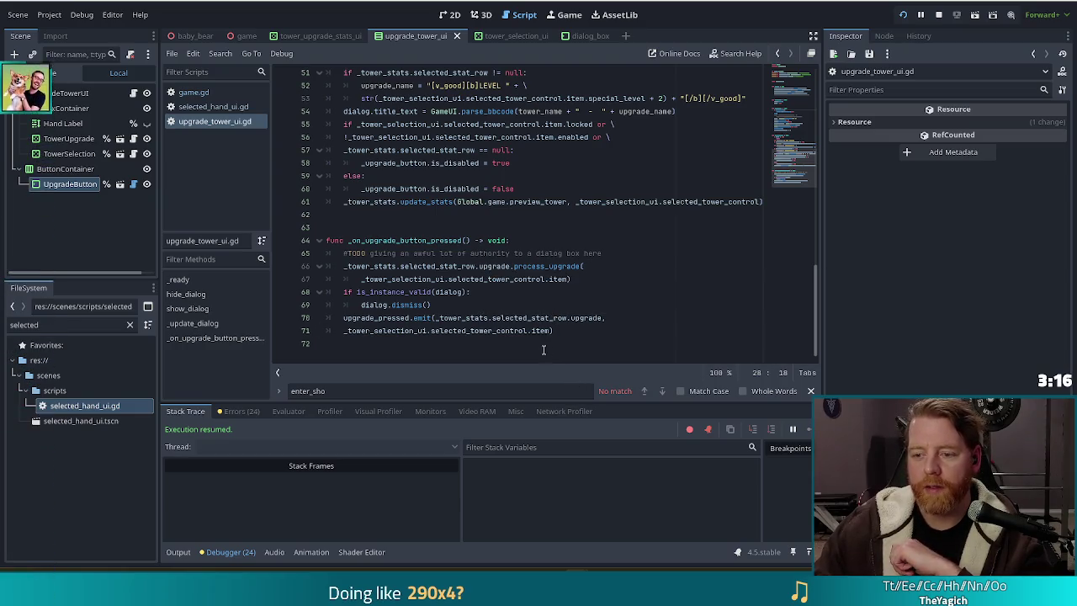
click(585, 334)
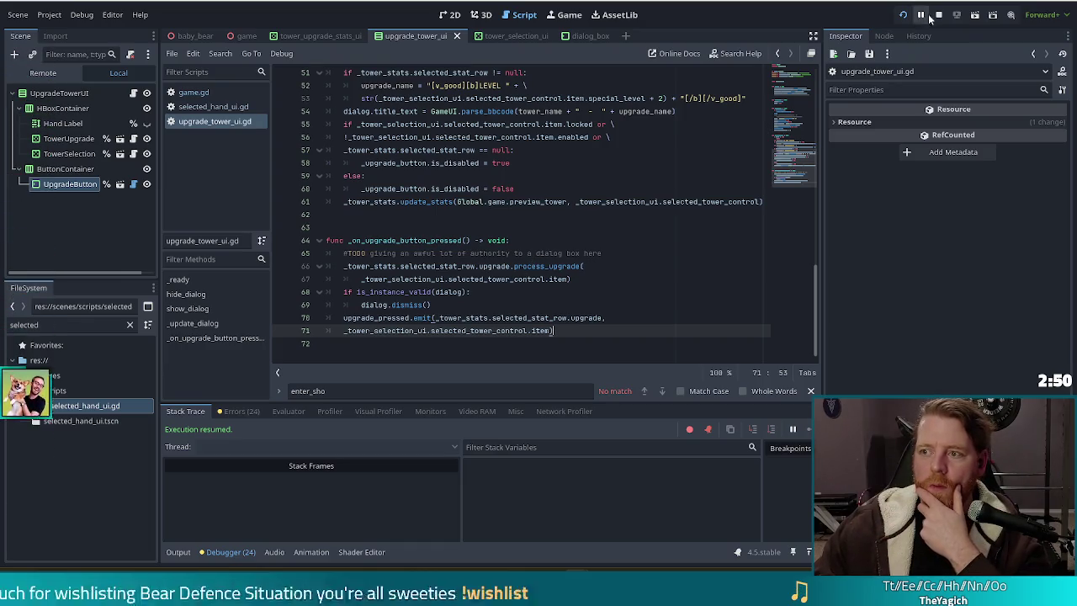
Scroll back to the _upgrade_button declaration in upgrade_tower_ui.gd, then open a project-wide Find in Files search
click(475, 331)
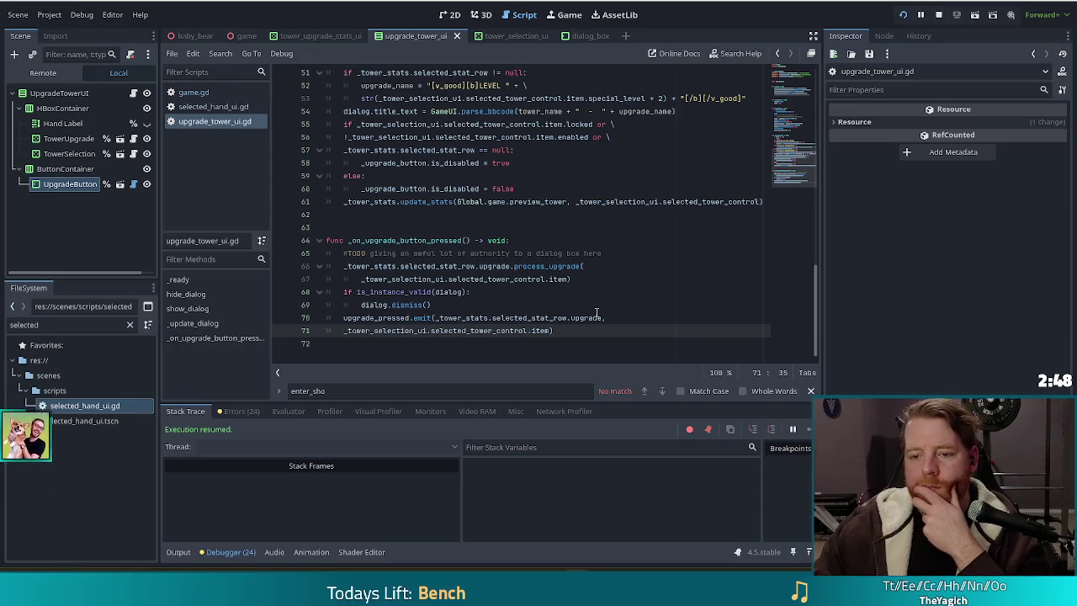
scroll(595, 314, up, 3)
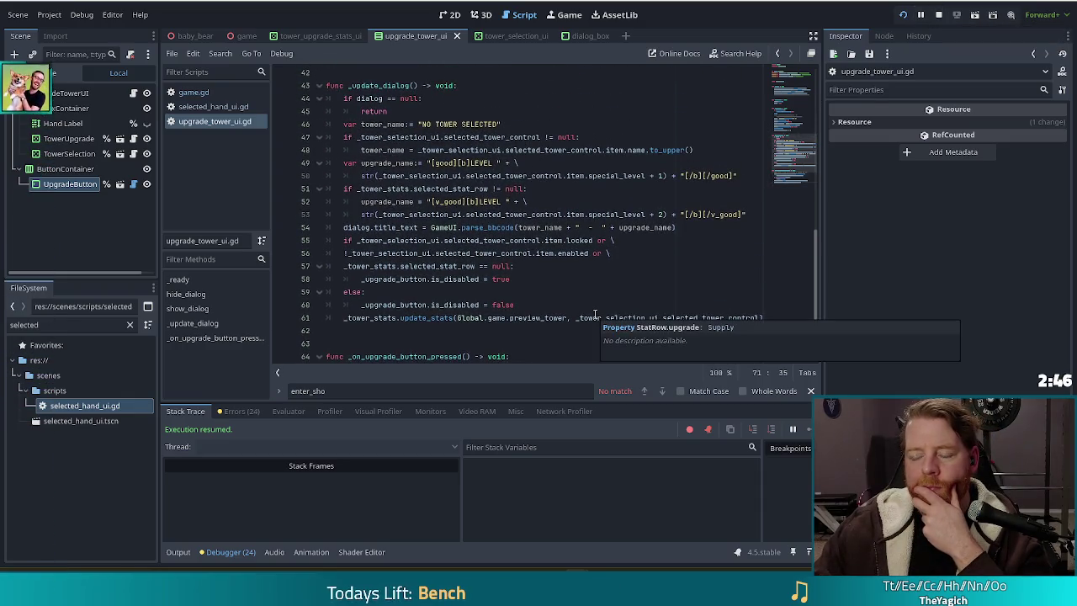
scroll(403, 246, up, 4)
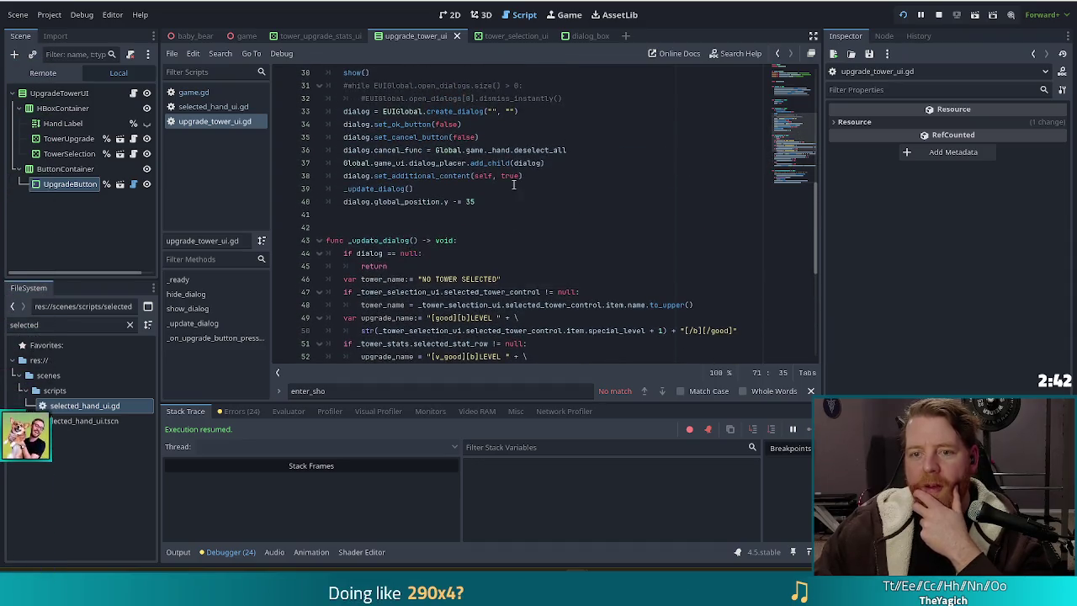
scroll(505, 244, up, 5)
scroll(512, 186, down, 3)
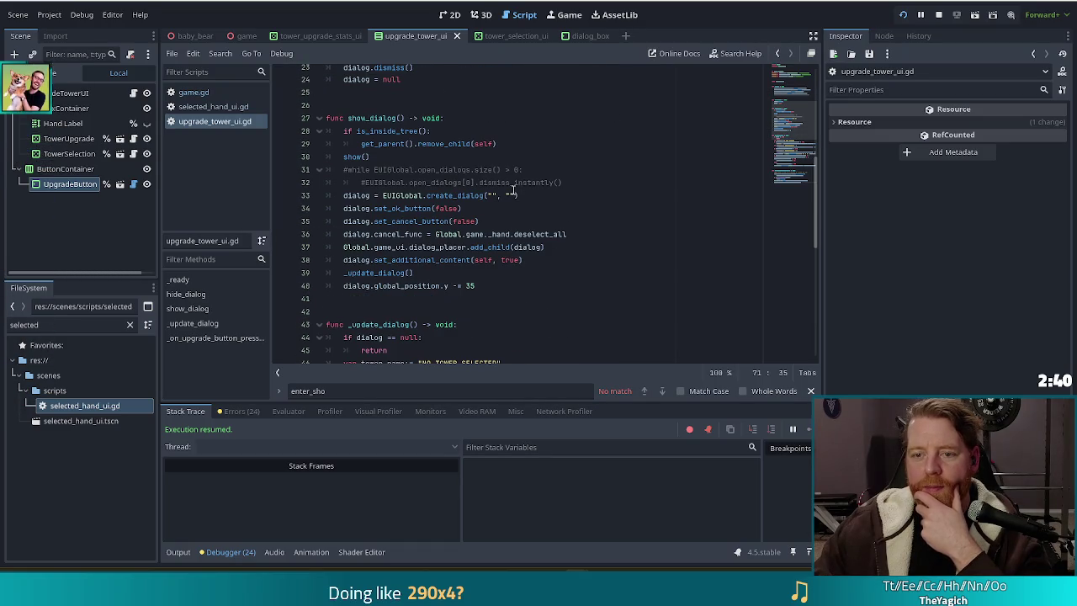
scroll(465, 242, up, 5)
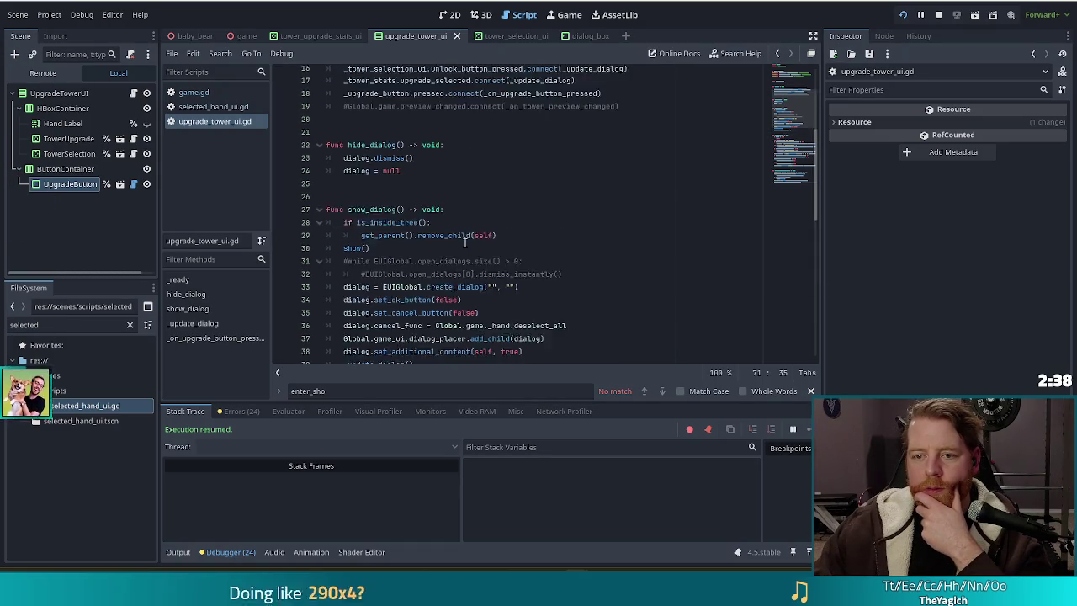
scroll(464, 242, up, 3)
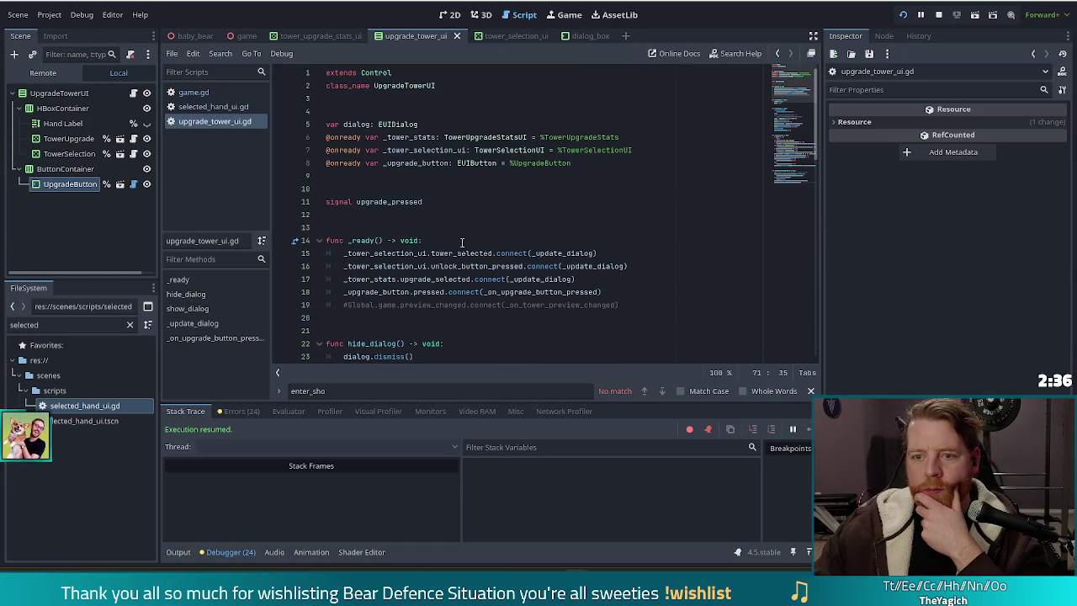
click(498, 150)
scroll(379, 259, down, 8)
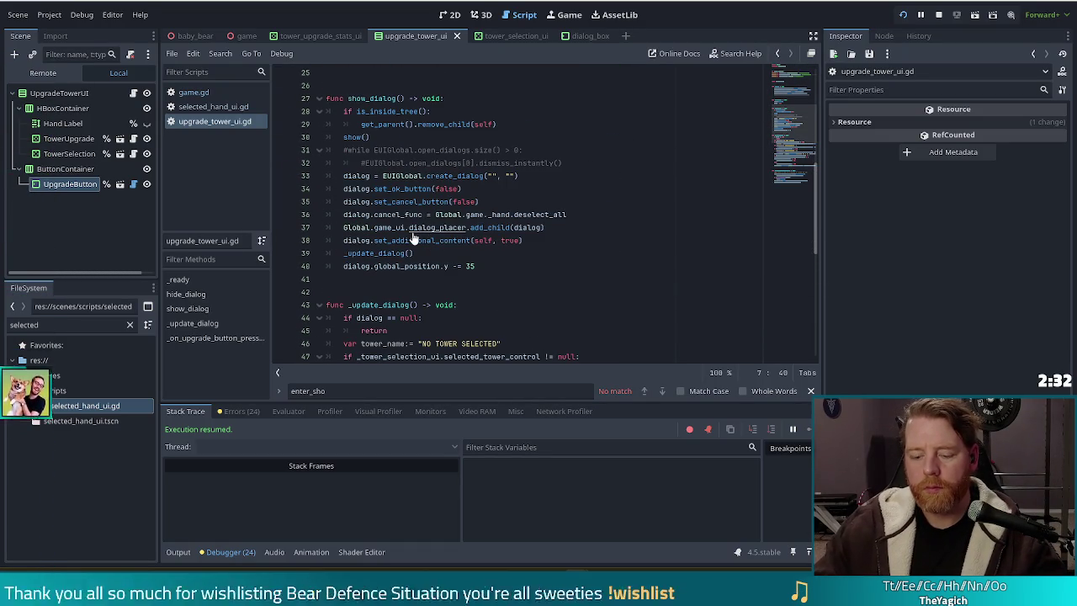
key(ctrl+shift+f)
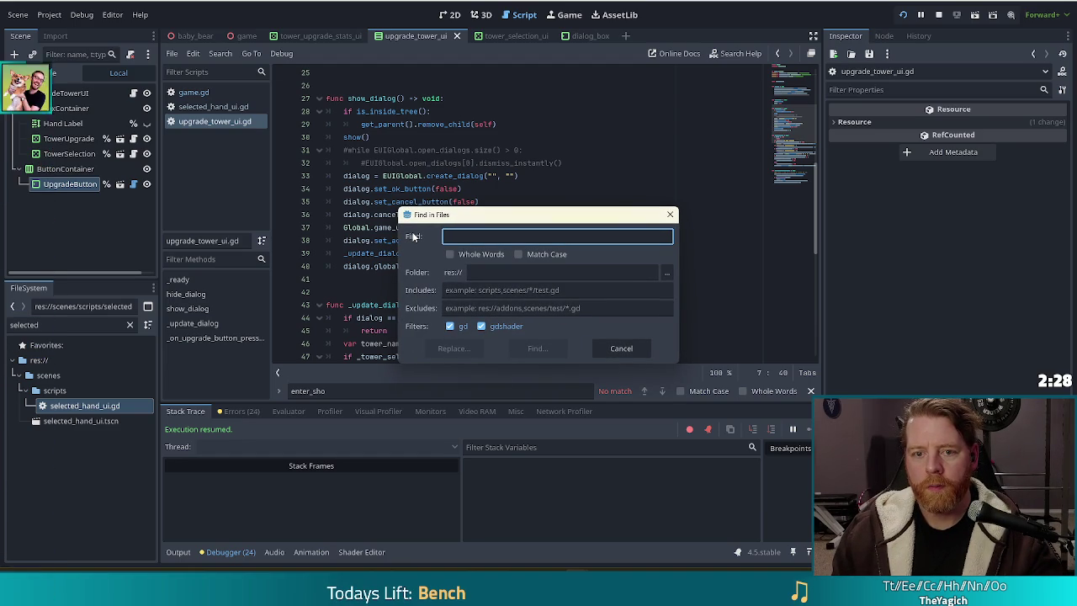
Search the project for tower_ui.show_dialog and open the game.gd matches at lines 323 and 333
text(tower)
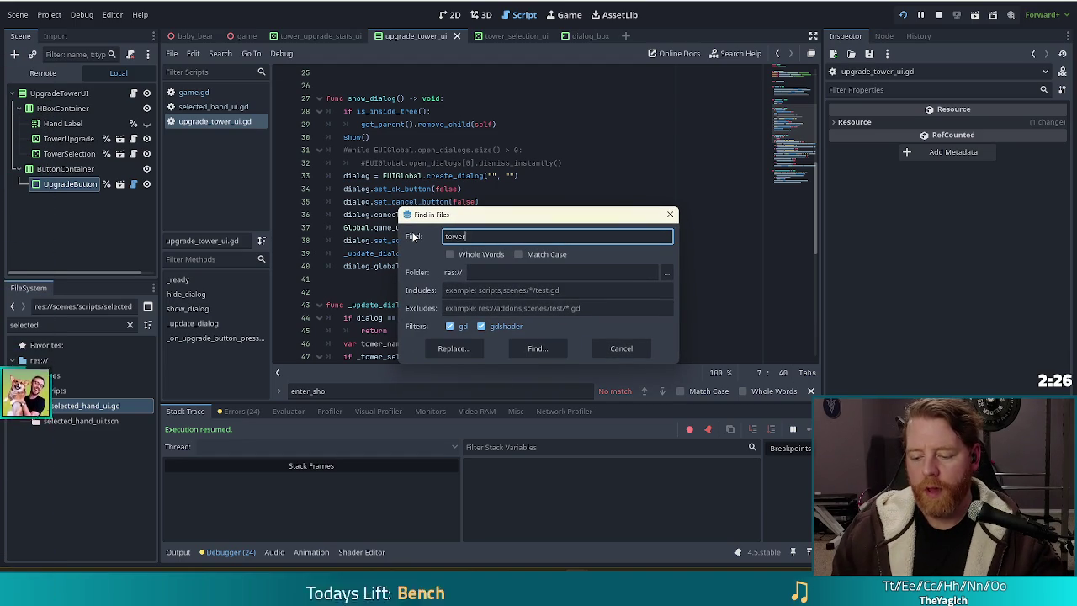
text(_ui.show_dialog)
key(Return)
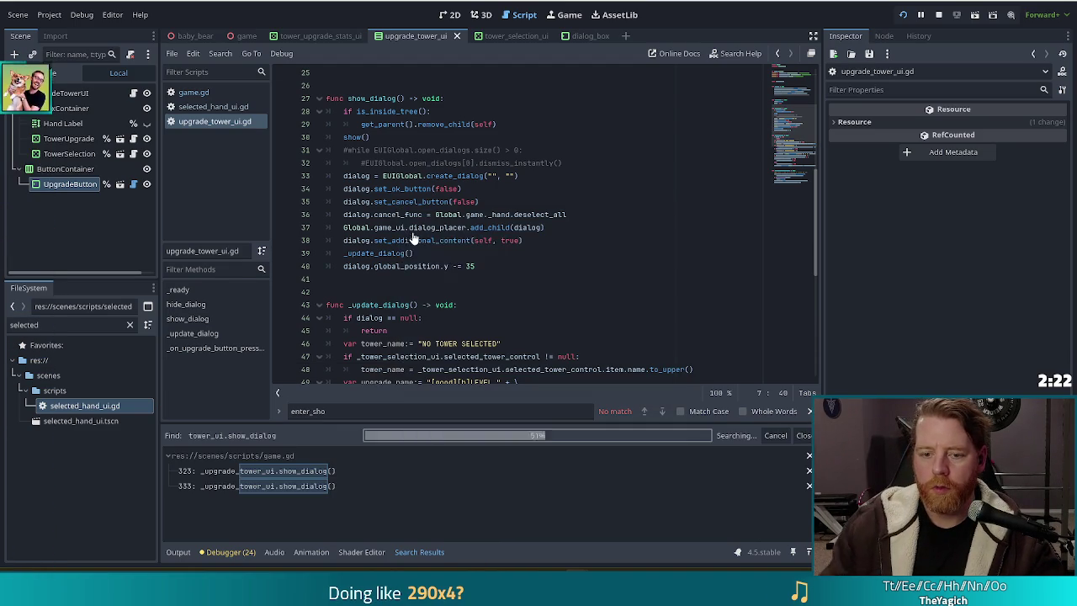
click(305, 471)
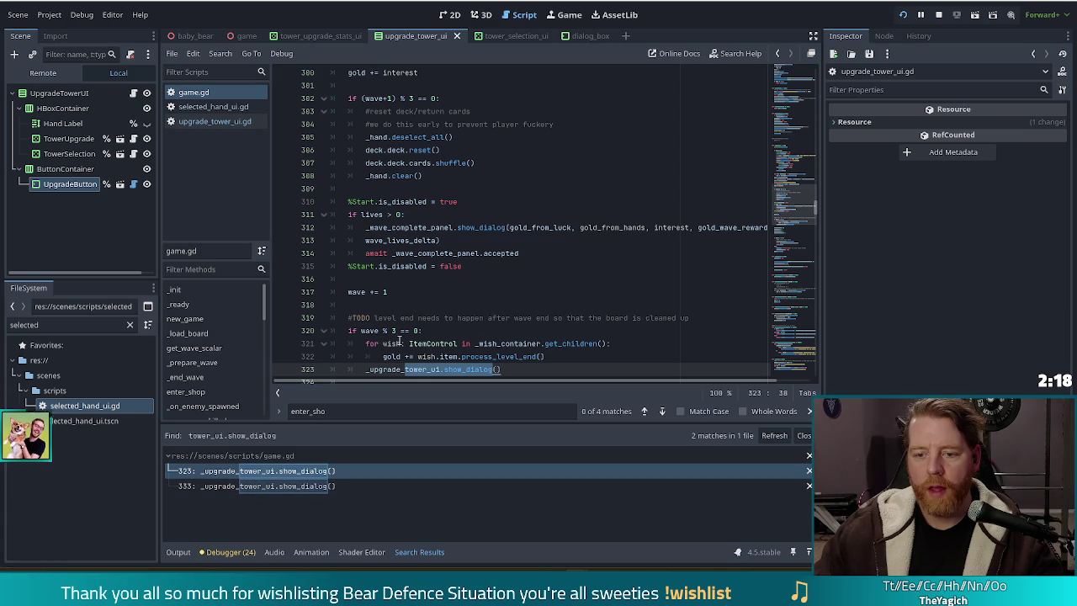
scroll(412, 295, down, 3)
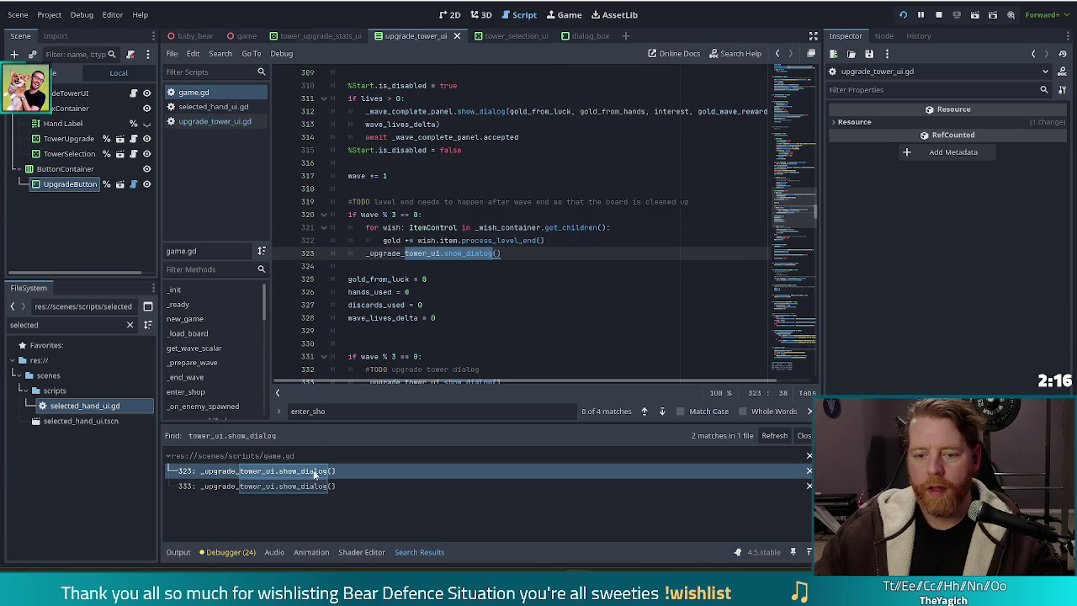
click(282, 486)
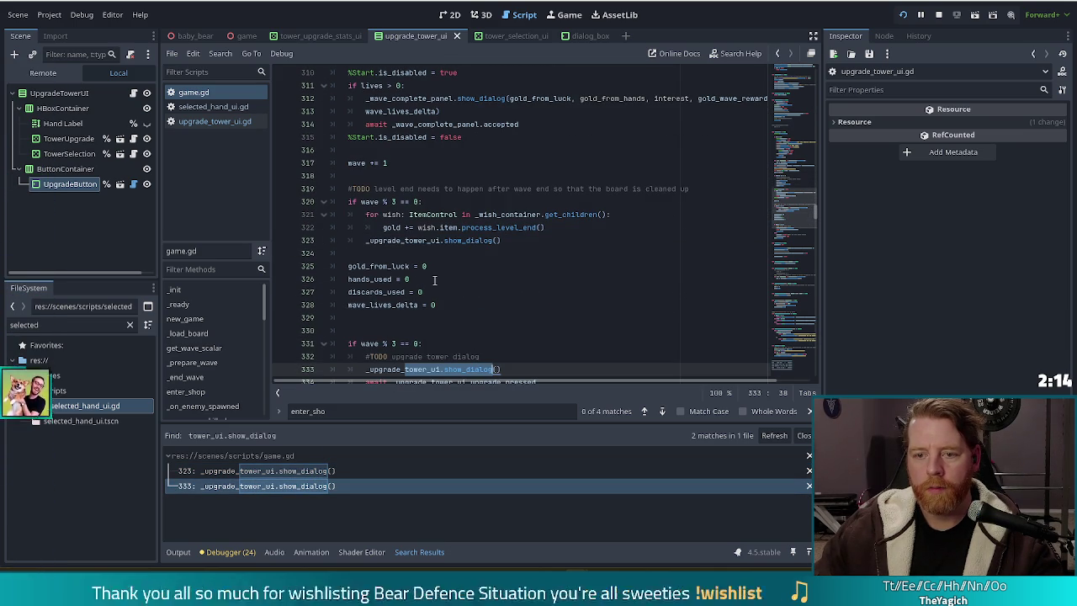
scroll(421, 295, down, 1)
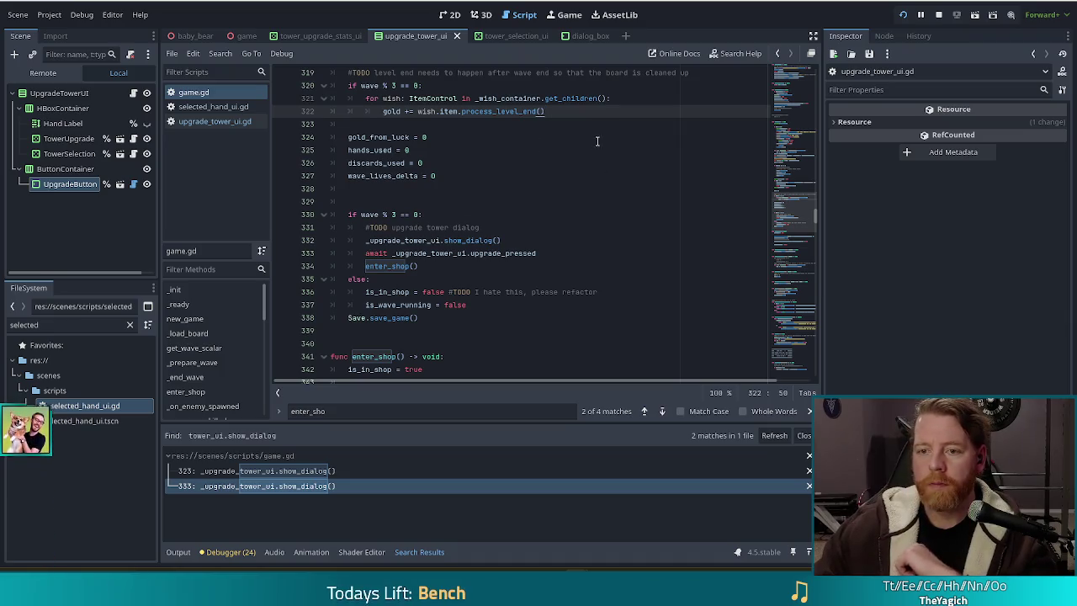
Place the caret on the enter_shop() call that follows awaiting upgrade_pressed in game.gd
click(460, 270)
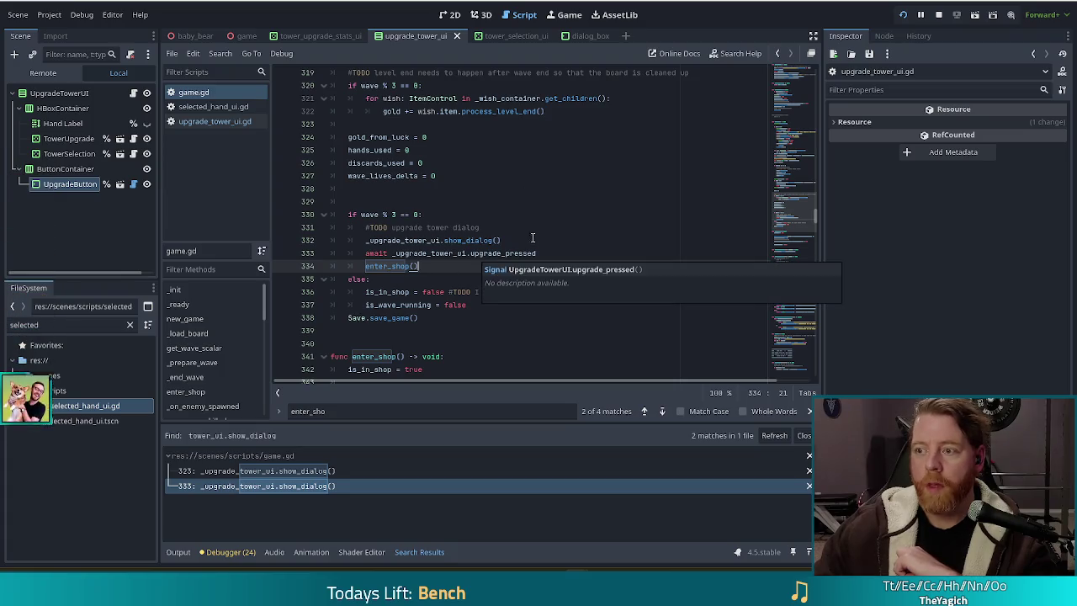
Look over enter_shop's commented-out voxel GI and volumetric fog lines, then open selected_hand_ui.gd
scroll(443, 239, down, 4)
mouse_move(443, 239)
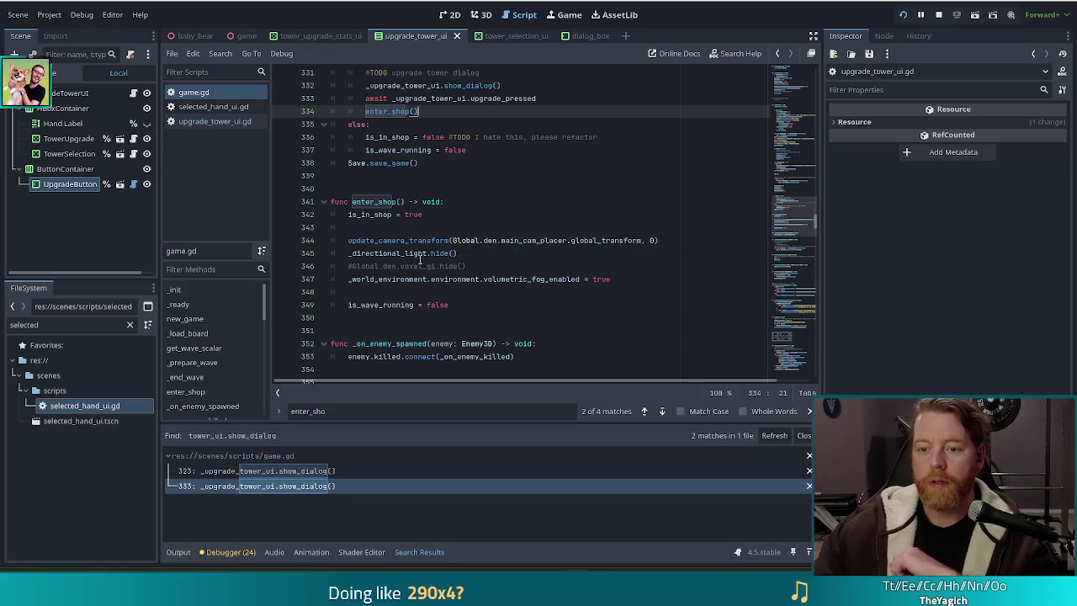
mouse_move(420, 259)
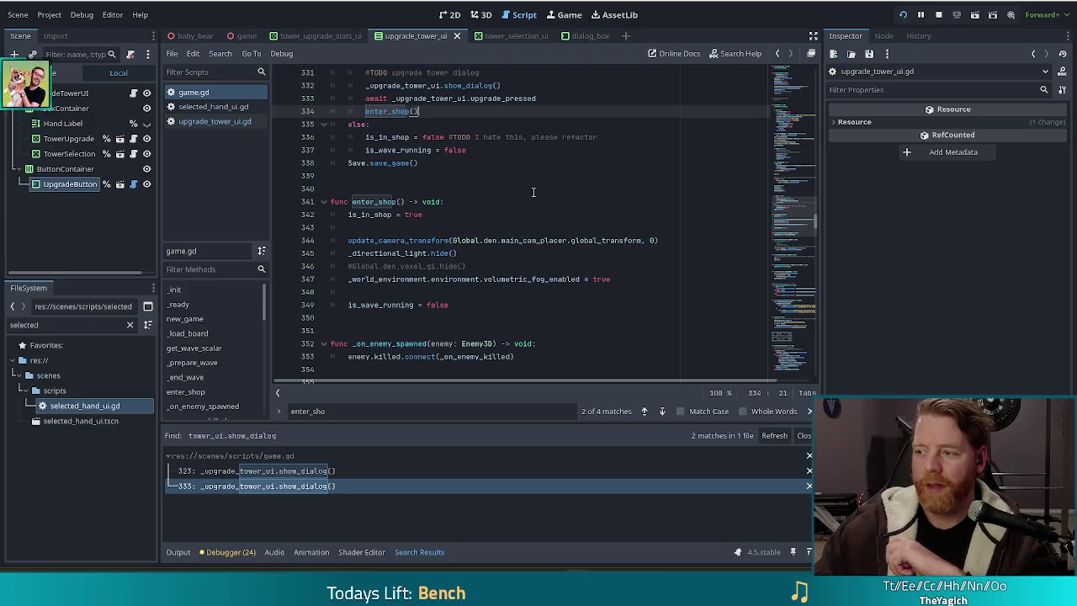
click(497, 266)
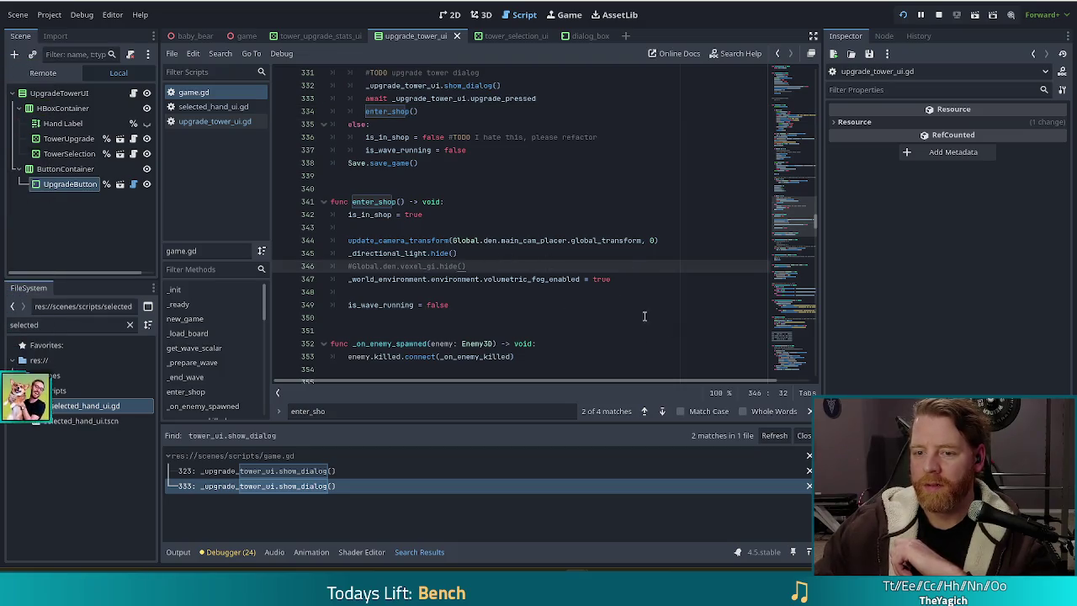
key(Down)
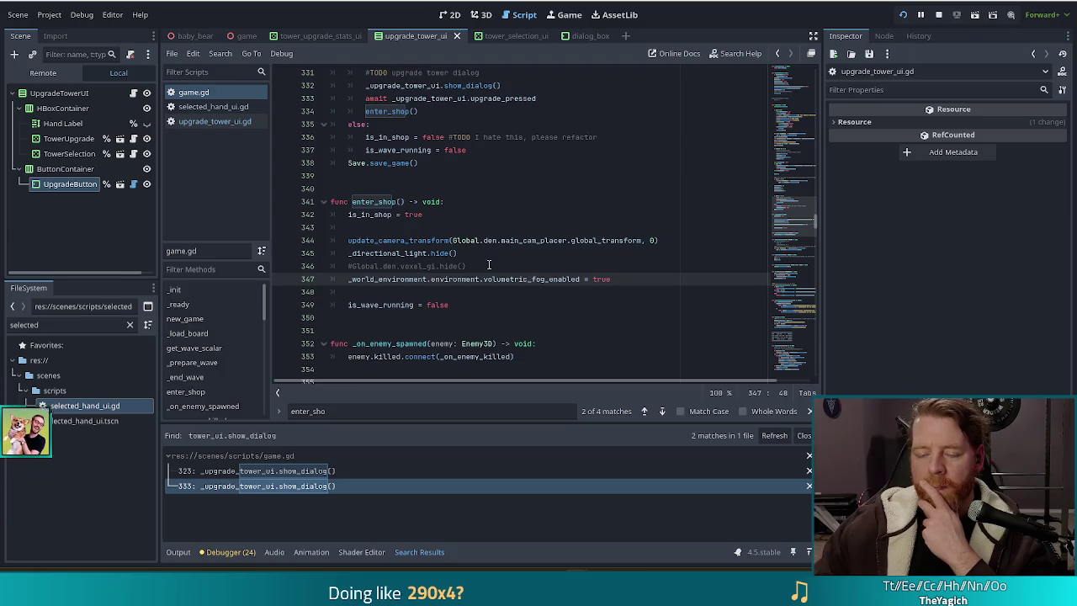
click(491, 262)
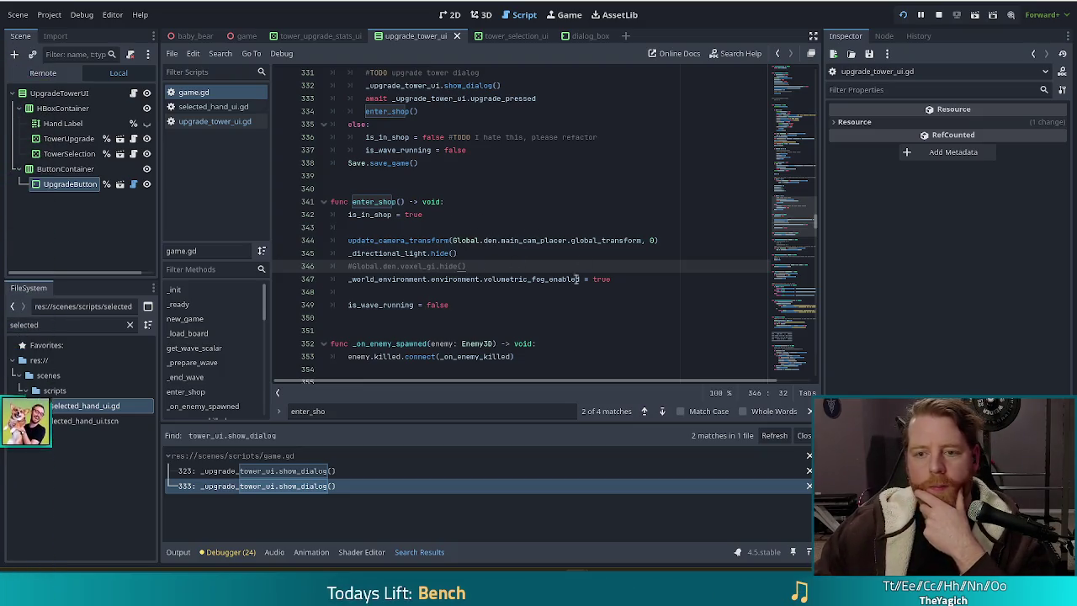
click(216, 109)
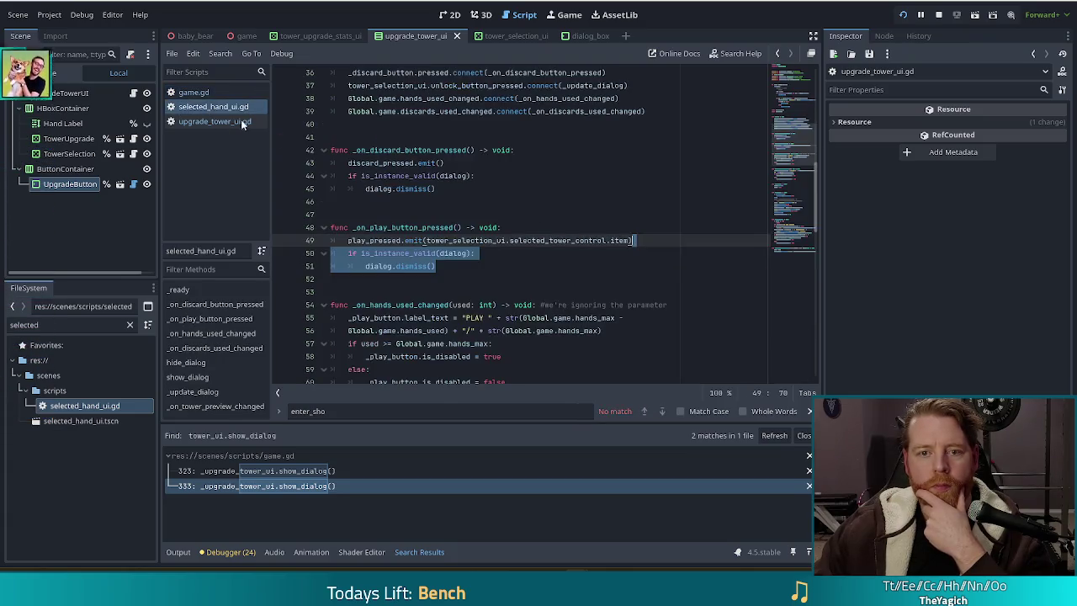
Select the TowerSelection node and browse its Inspector properties alongside selected_hand_ui.gd's _ready connections
scroll(539, 212, up, 6)
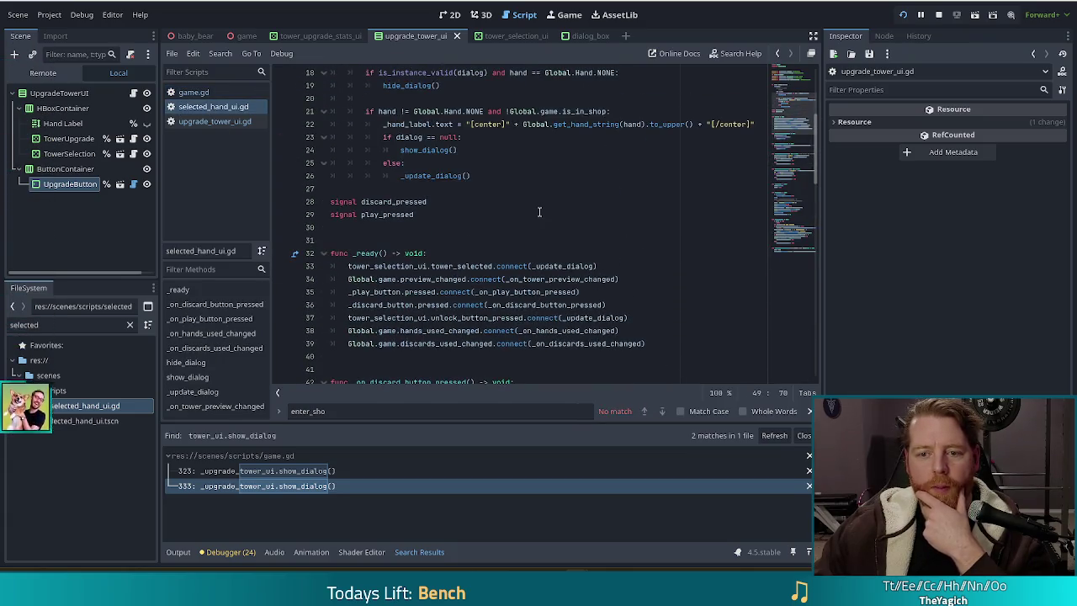
scroll(539, 212, down, 2)
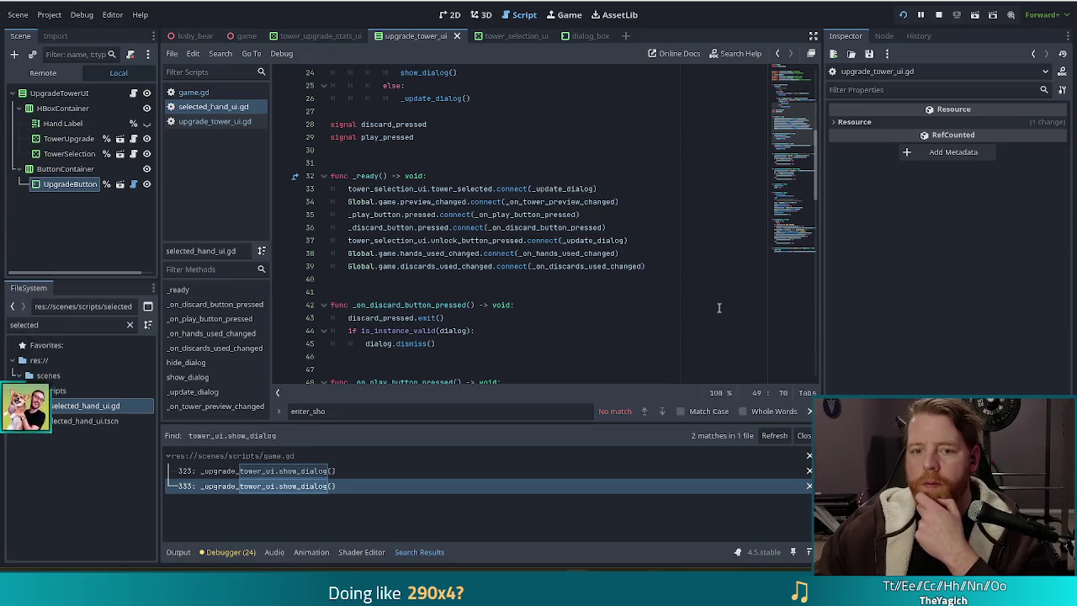
click(80, 153)
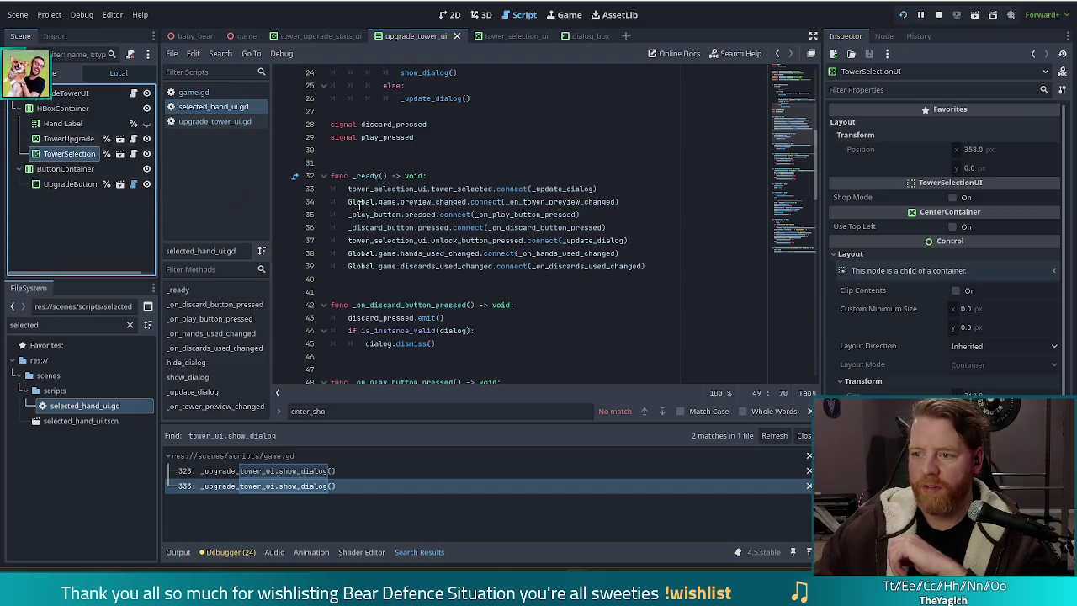
scroll(914, 249, down, 3)
mouse_move(914, 249)
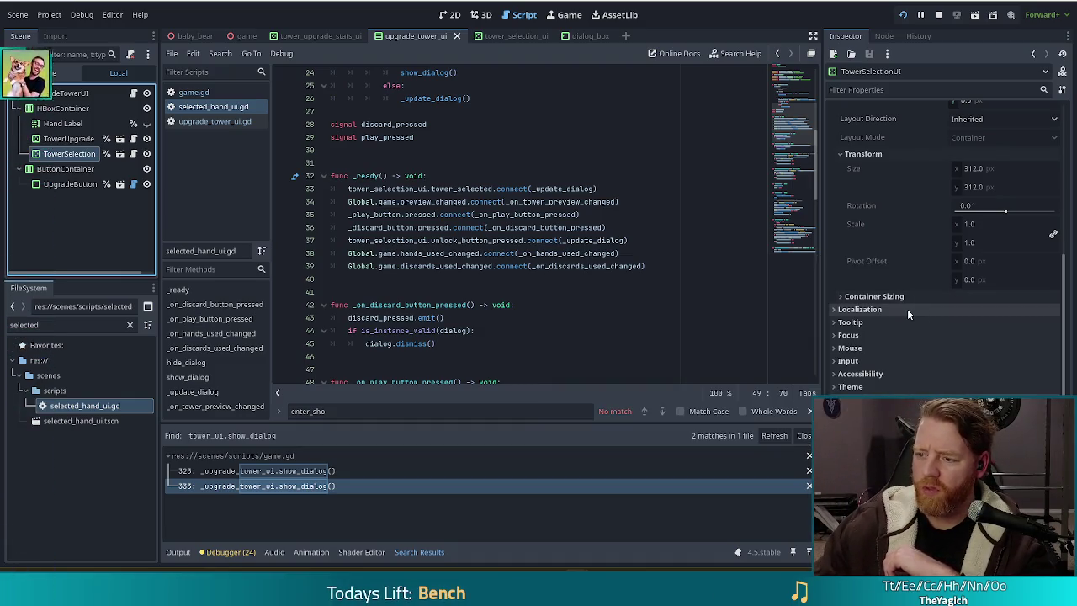
scroll(907, 308, up, 5)
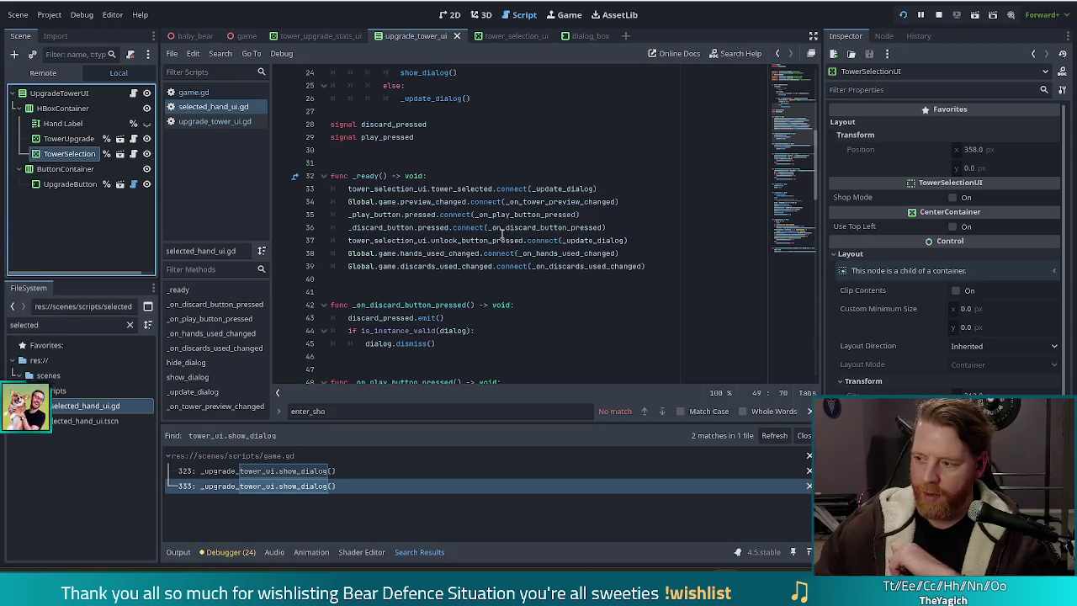
mouse_move(507, 190)
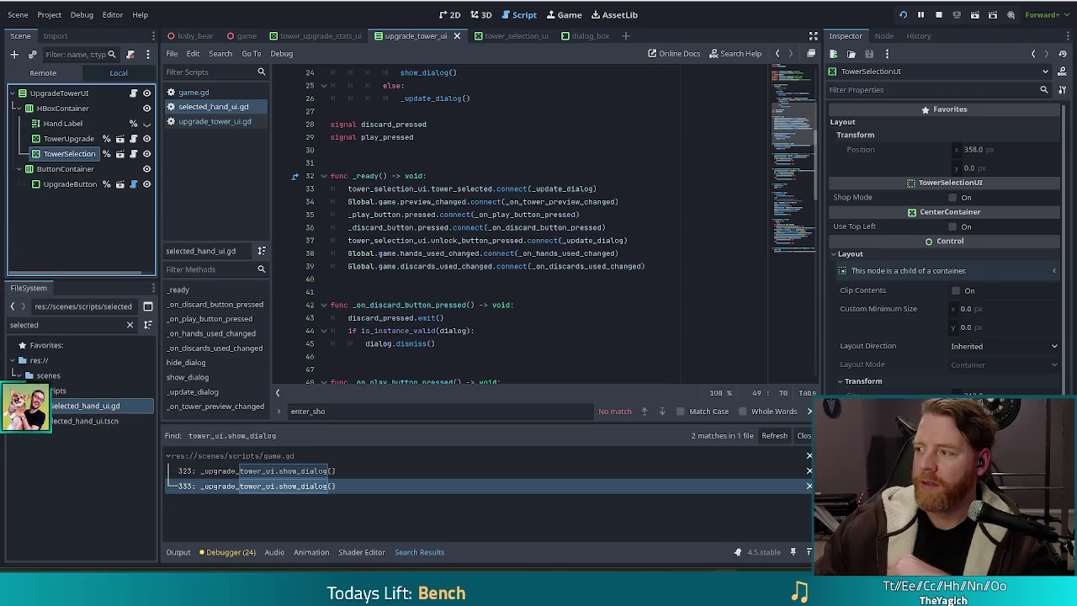
click(599, 189)
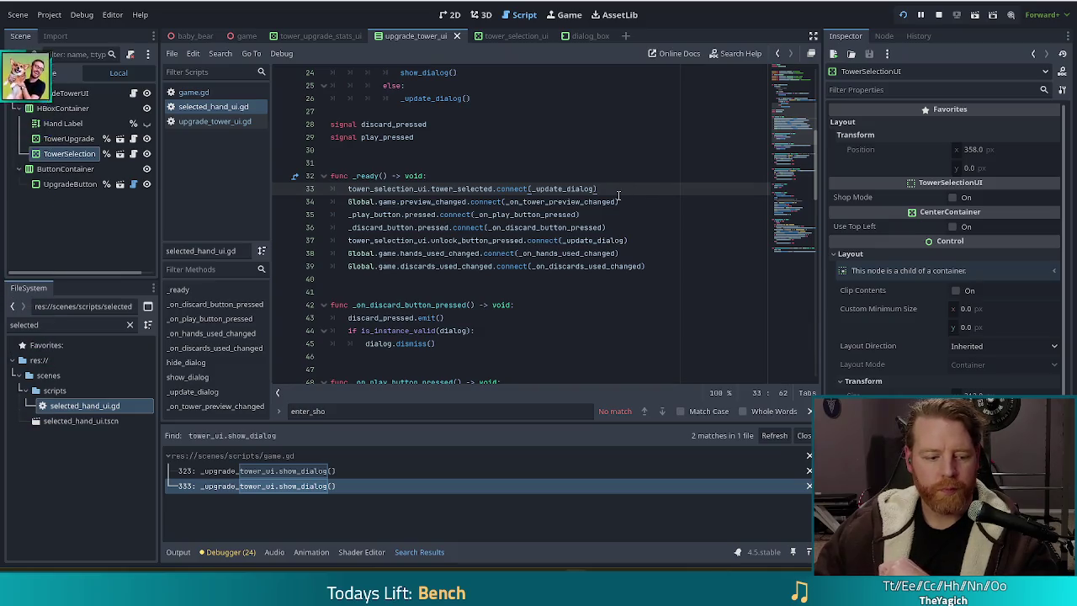
mouse_move(586, 189)
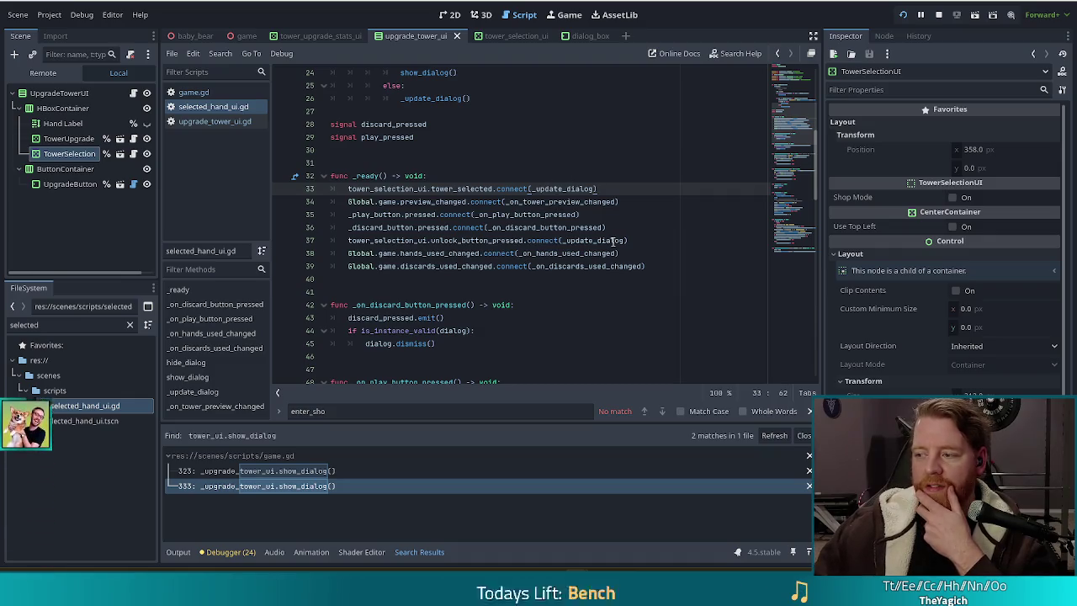
mouse_move(607, 238)
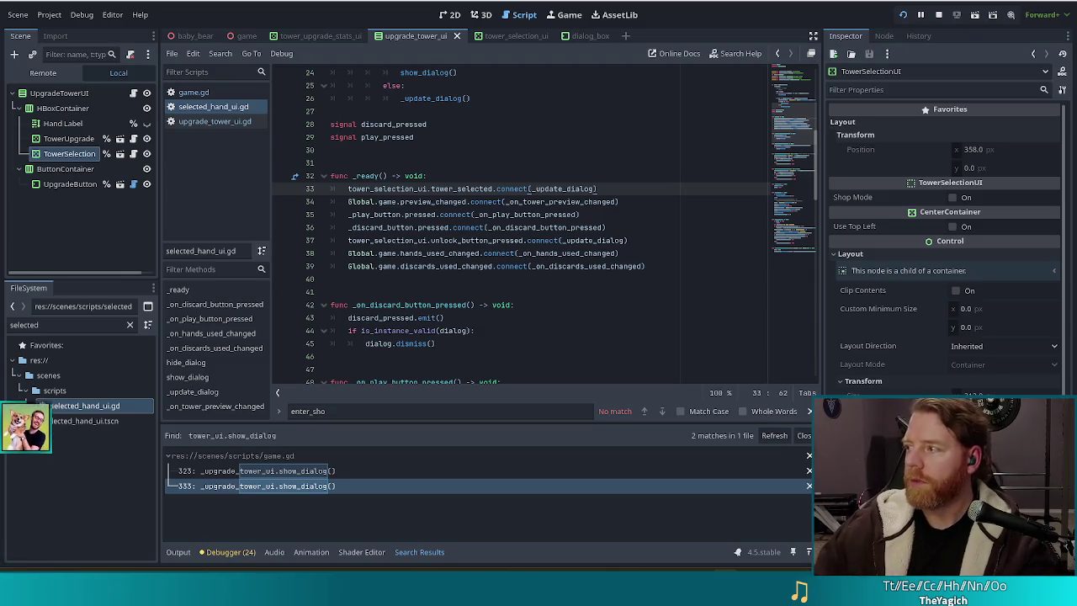
click(503, 189)
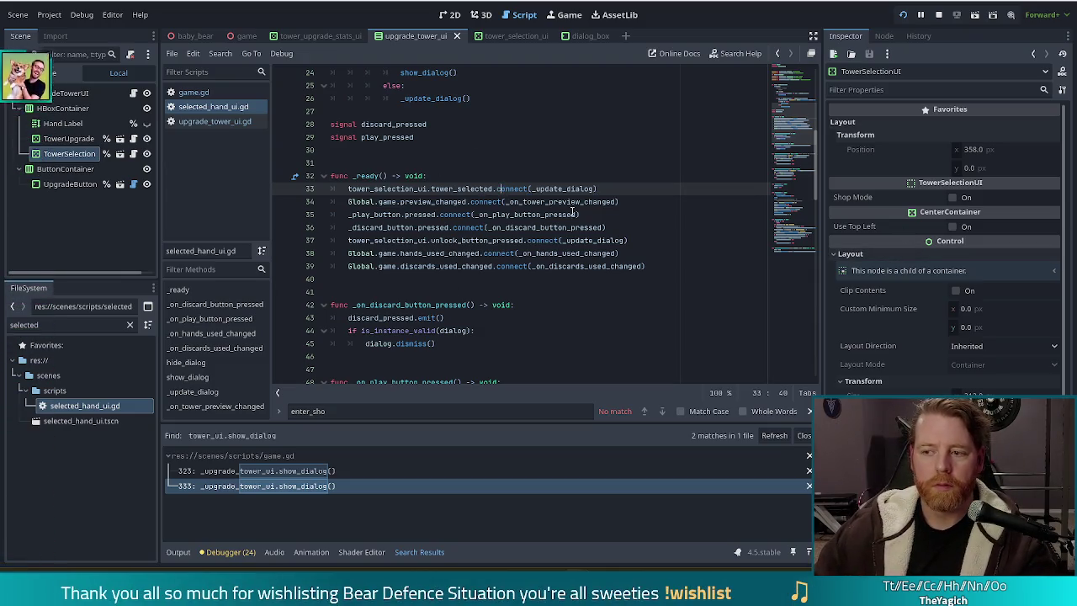
Move the caret to the preview_changed signal connection in selected_hand_ui.gd's _ready function
mouse_move(570, 225)
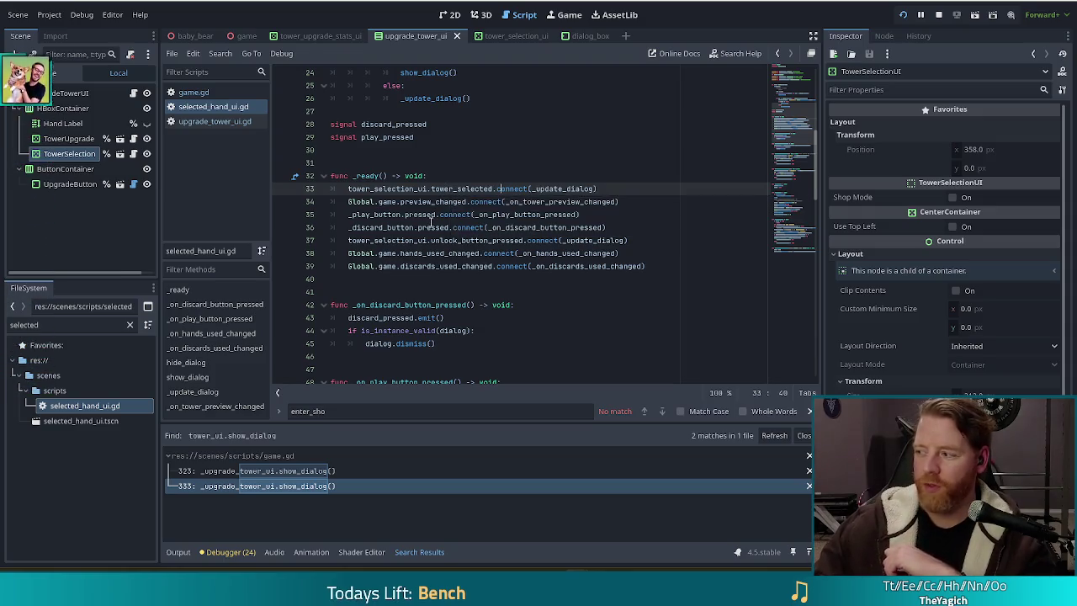
mouse_move(431, 220)
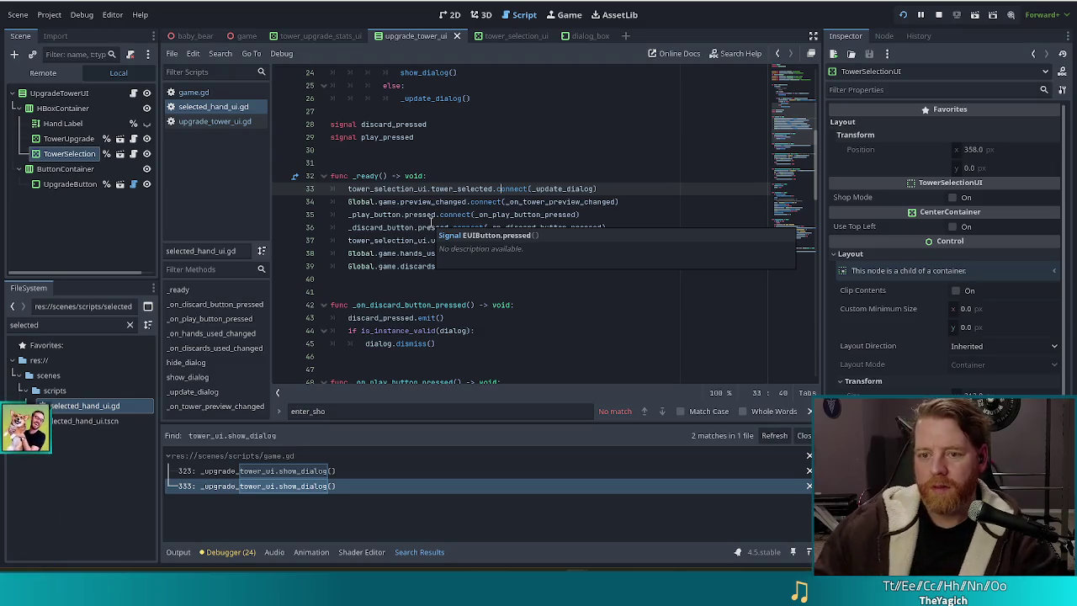
click(515, 202)
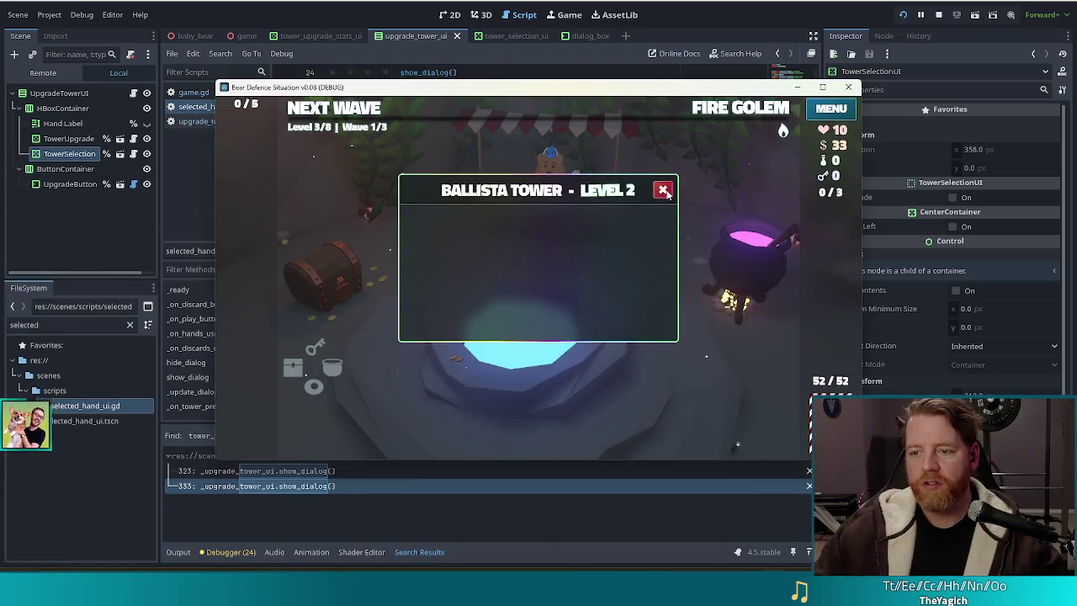
Play on to level 4/8, then upgrade the Ballista Tower and confirm its dialog closes
click(664, 191)
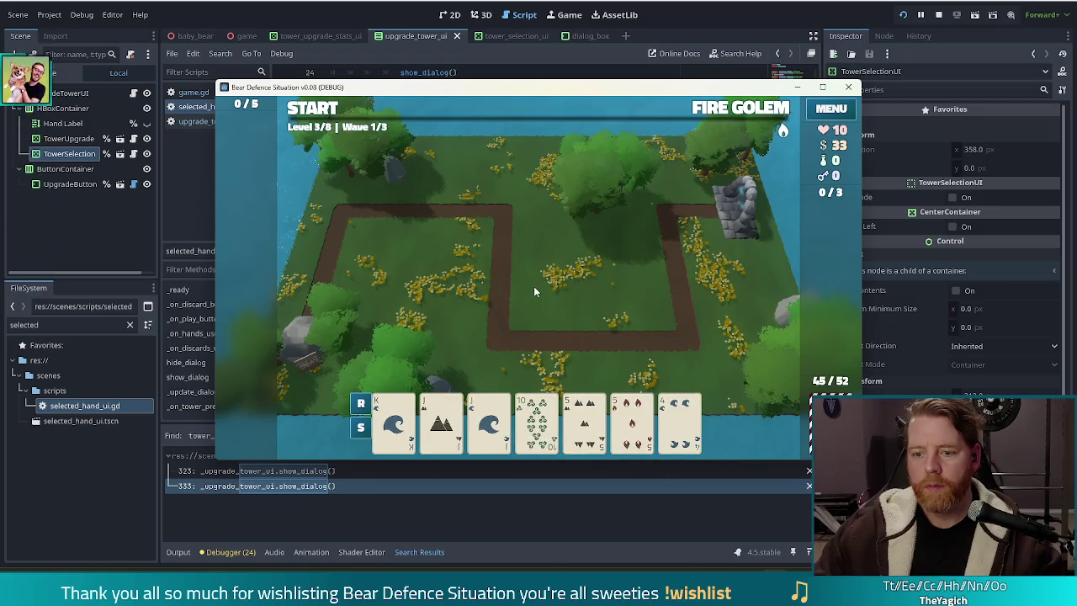
click(543, 338)
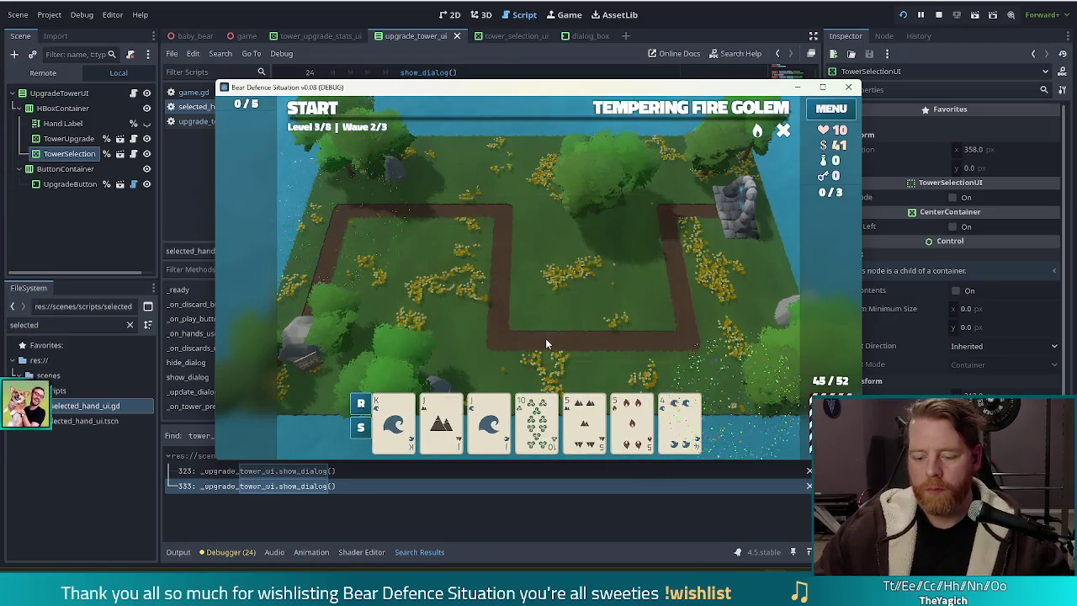
click(540, 341)
click(539, 342)
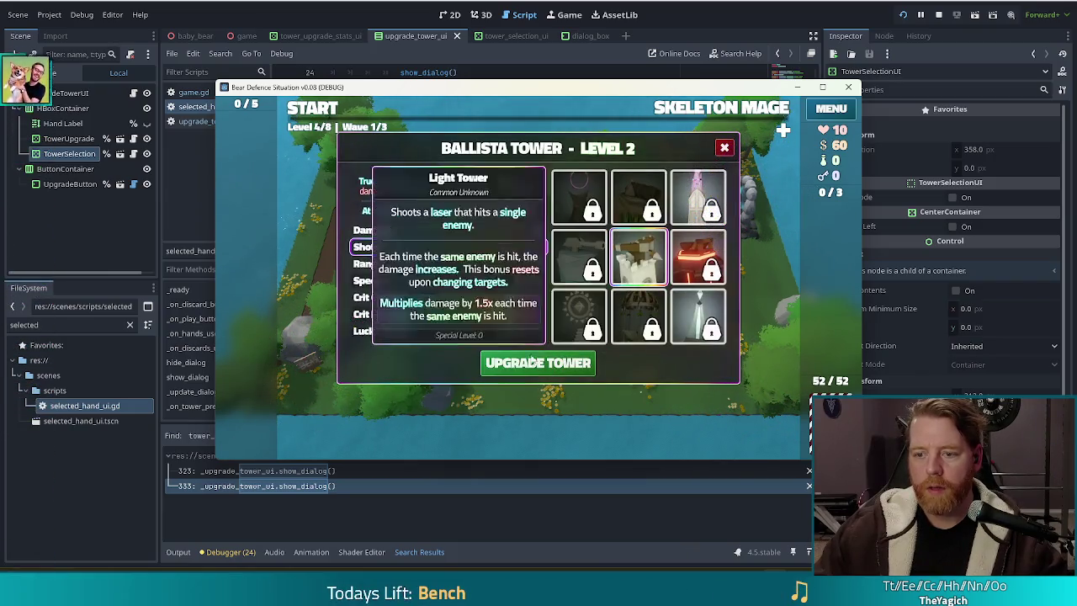
mouse_move(641, 270)
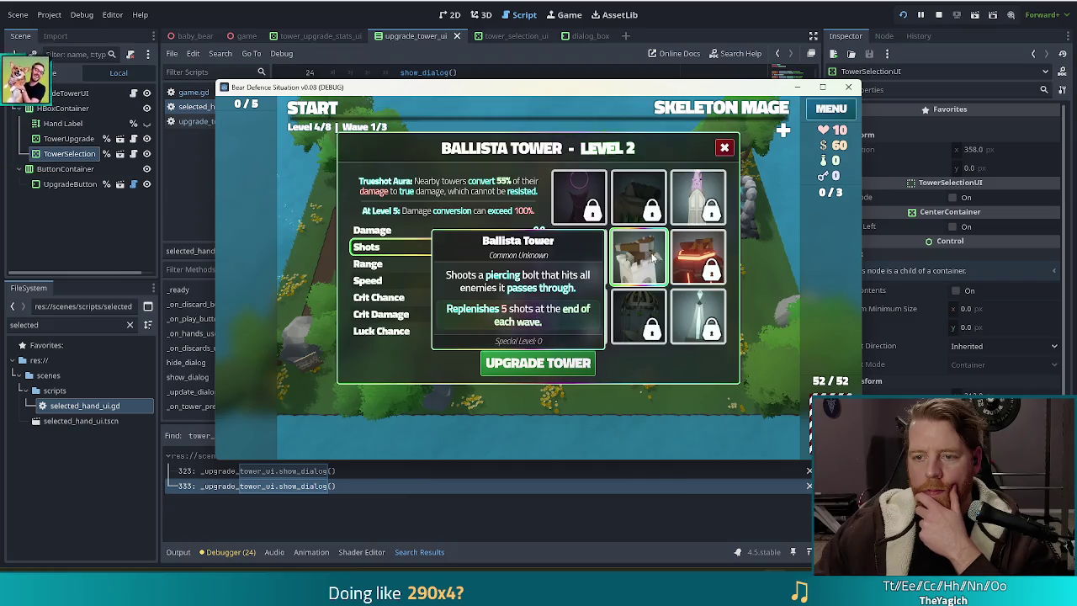
click(536, 364)
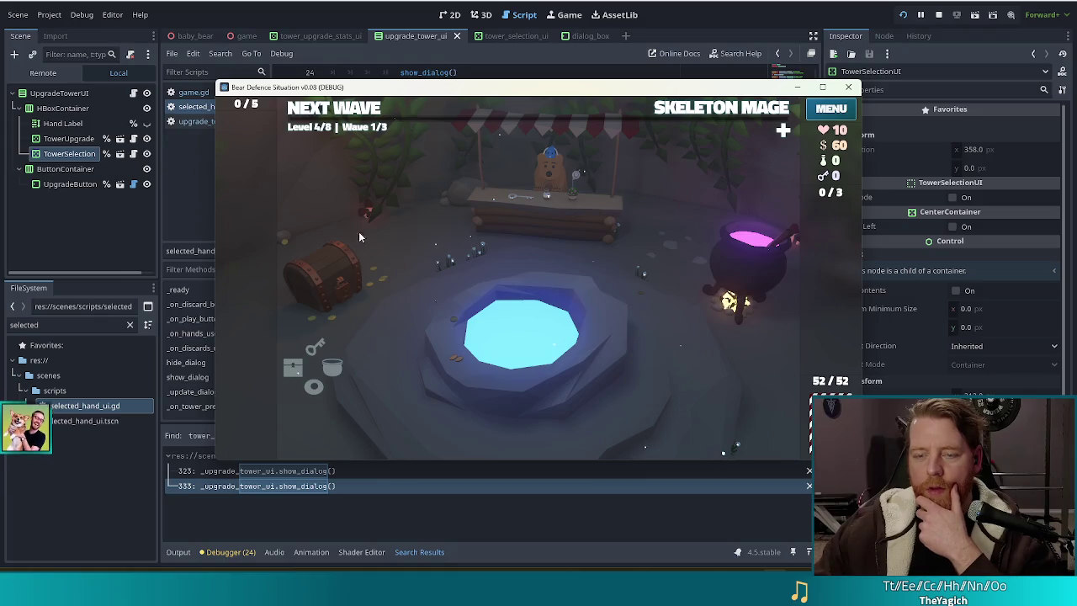
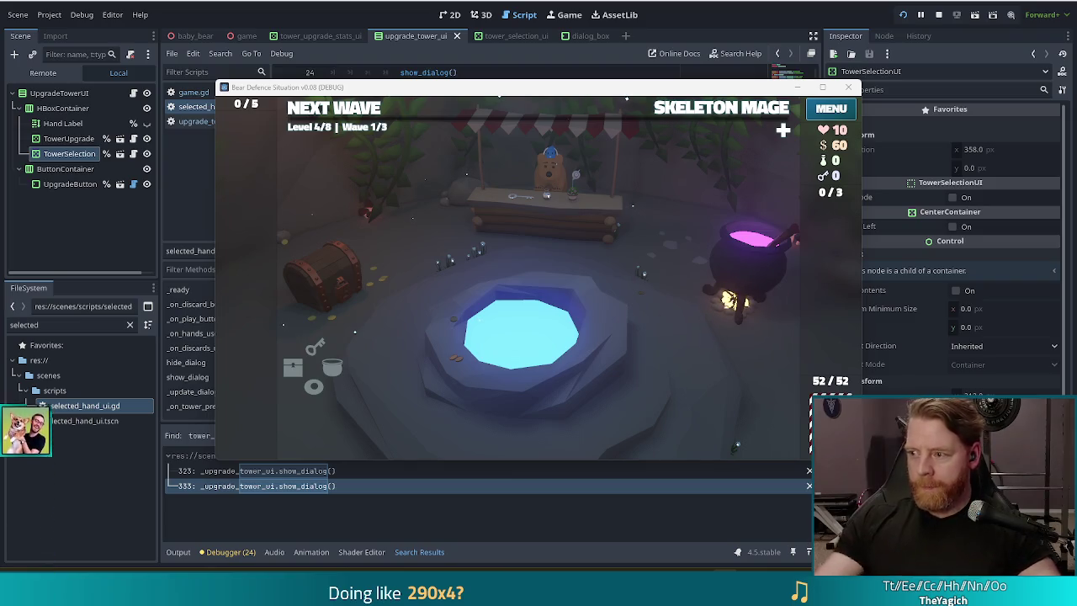
Move the running game aside and bring the script editor with selected_hand_ui.gd to the front
drag(454, 94, 436, 82)
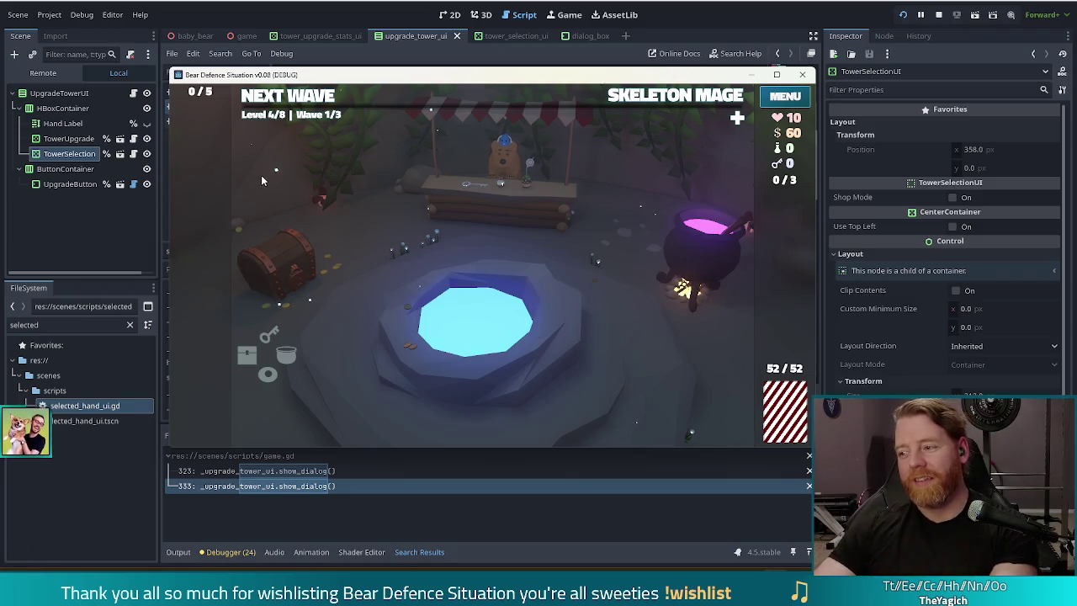
click(658, 10)
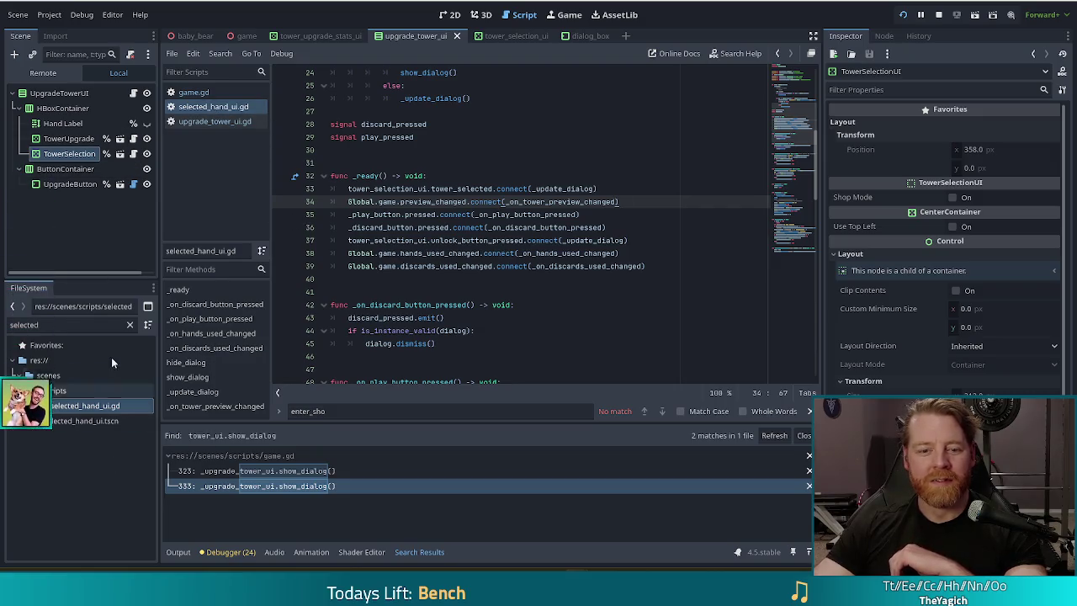
Switch to the dialog_box and tower_selection_ui scene tabs, then bring up game.gd
click(601, 37)
click(523, 37)
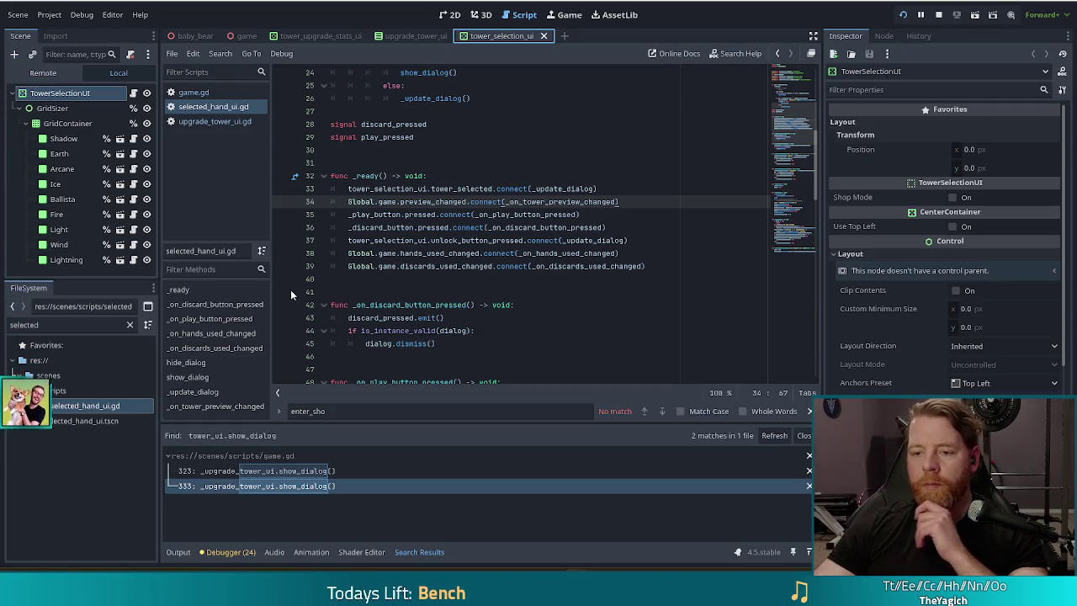
click(195, 95)
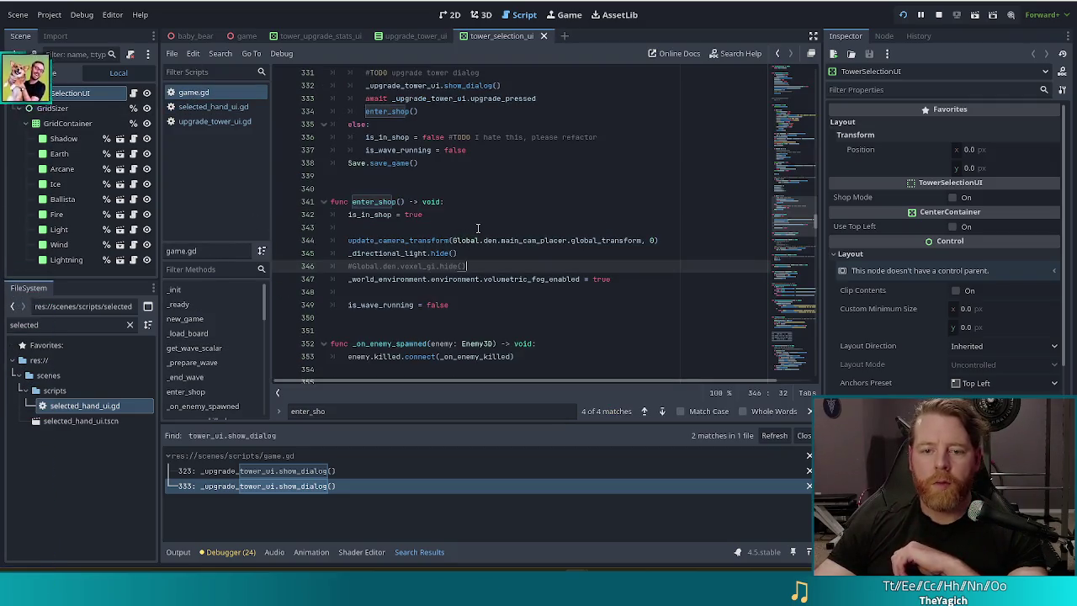
Inspect the camera transform and directional-light hide lines in game.gd's enter_shop
click(468, 241)
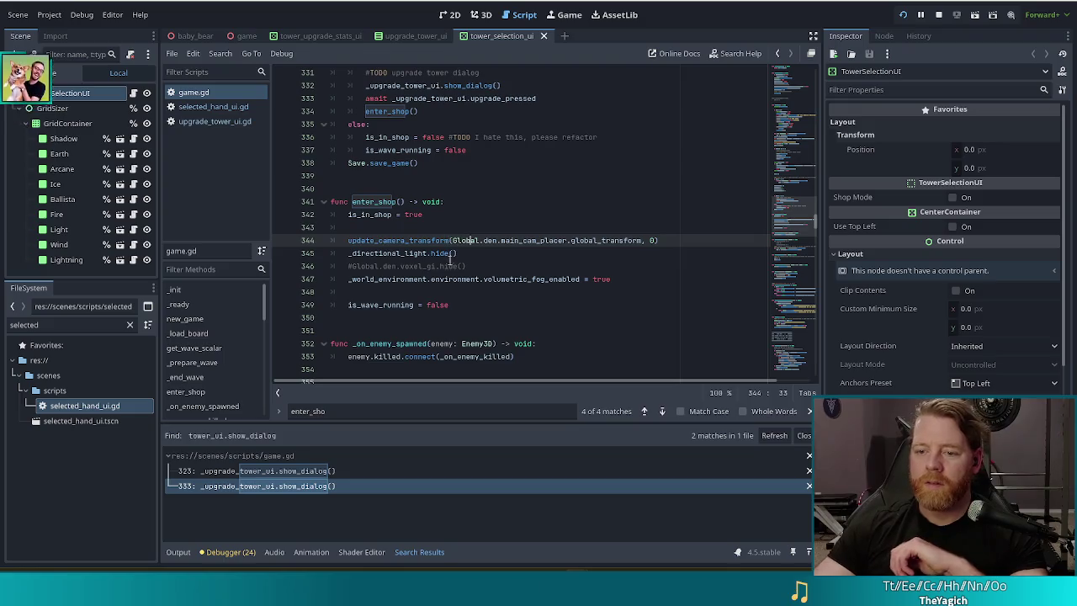
click(461, 254)
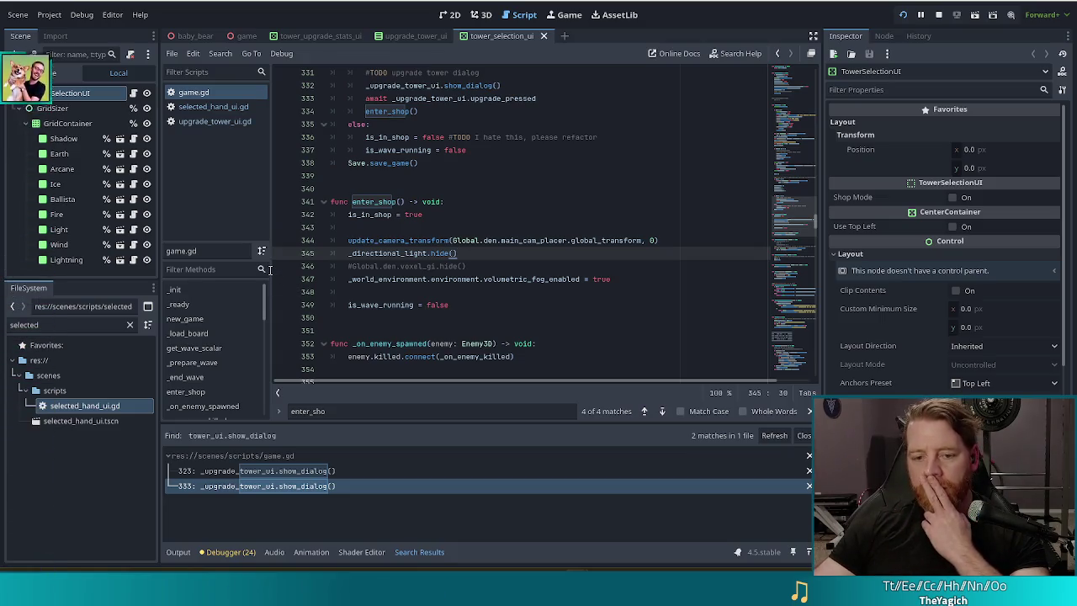
double_click(59, 325)
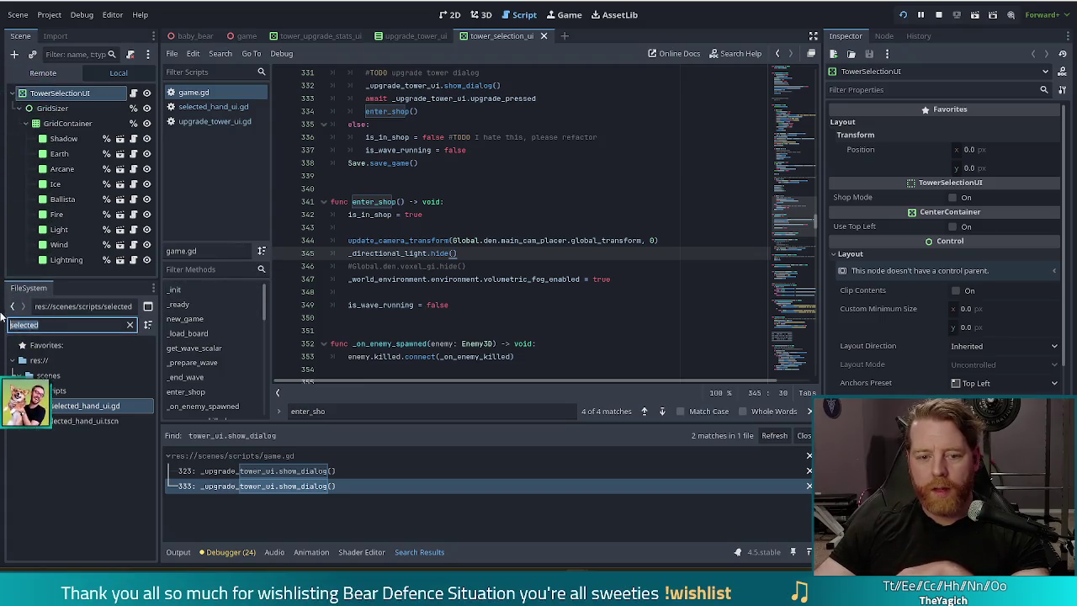
Filter the FileSystem for 'global', open global.gd, and review its Hand enum and rotations dictionary
text(global)
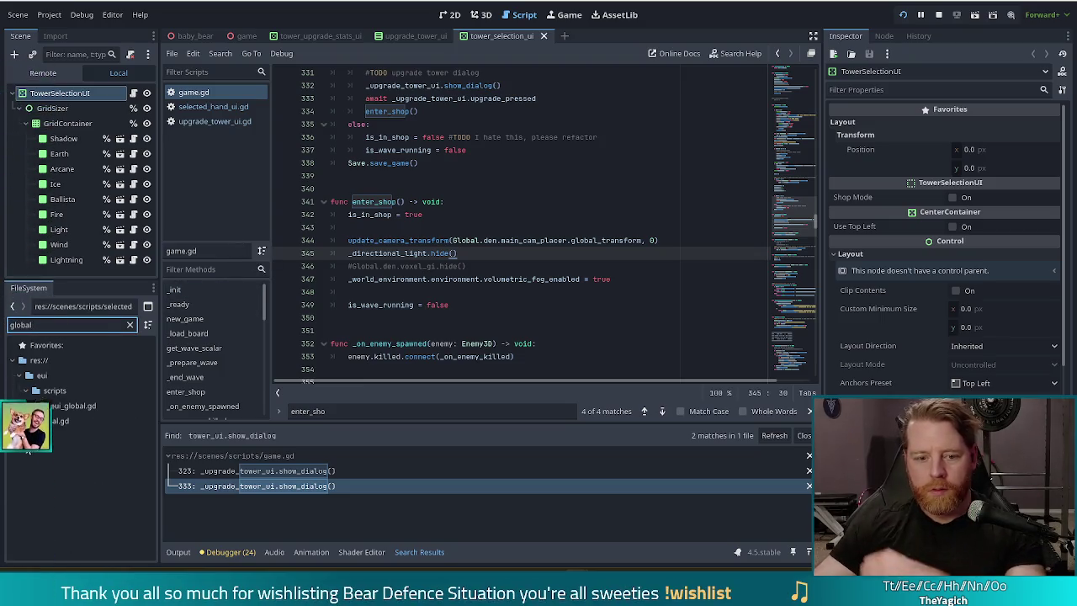
double_click(61, 421)
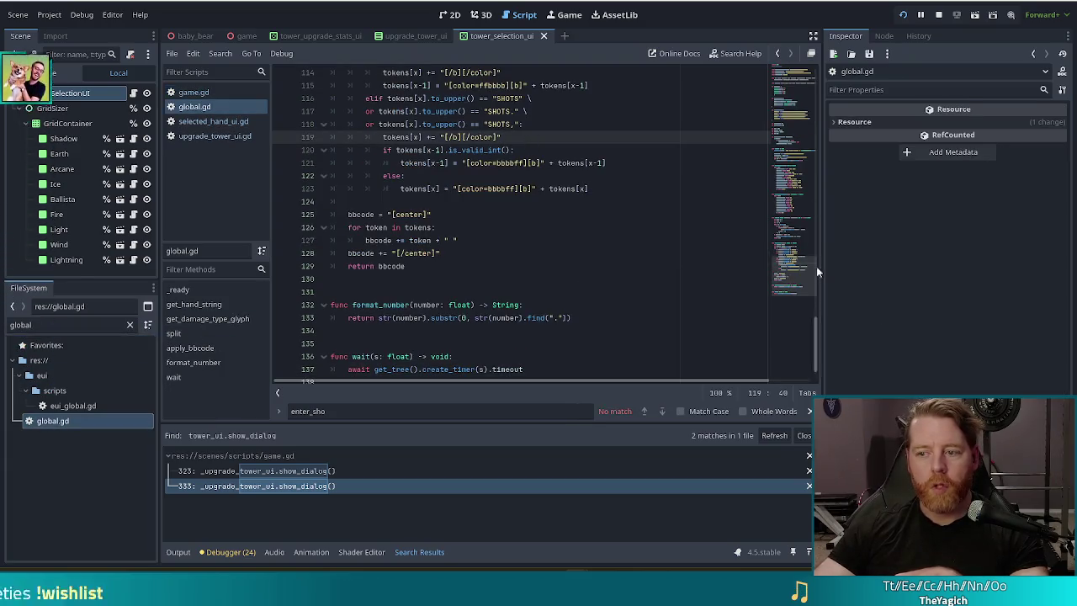
click(795, 179)
mouse_move(795, 179)
mouse_down()
mouse_move(791, 95)
mouse_move(788, 281)
mouse_move(794, 80)
mouse_up()
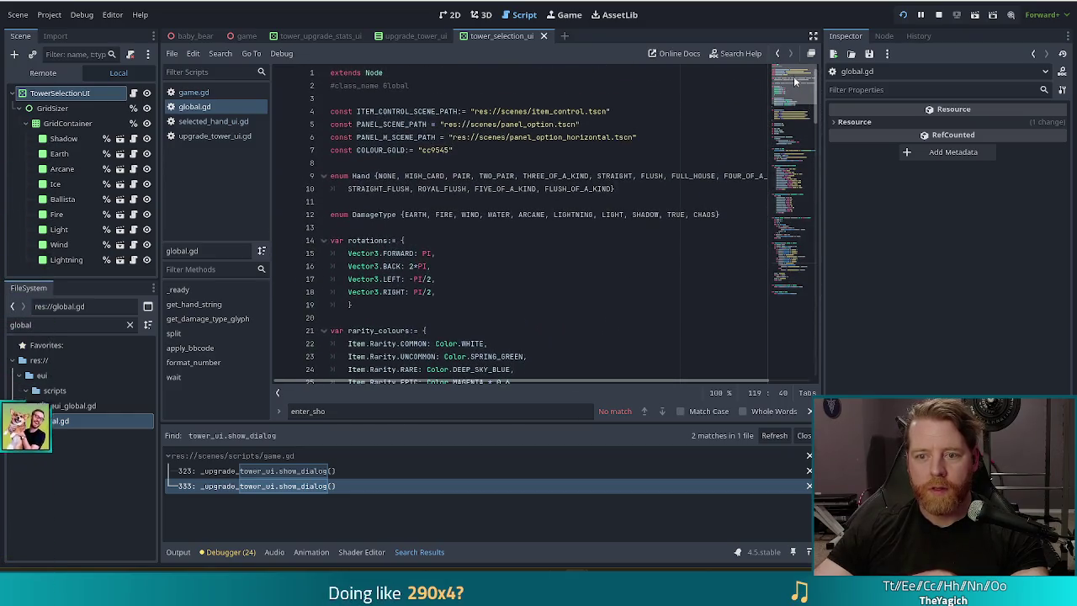
click(549, 176)
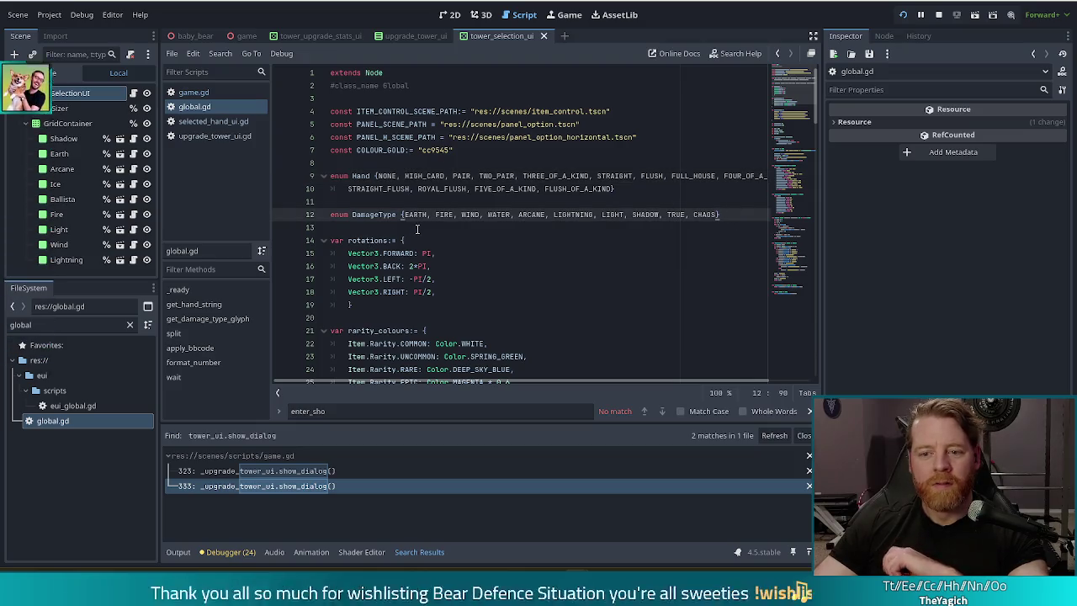
click(371, 299)
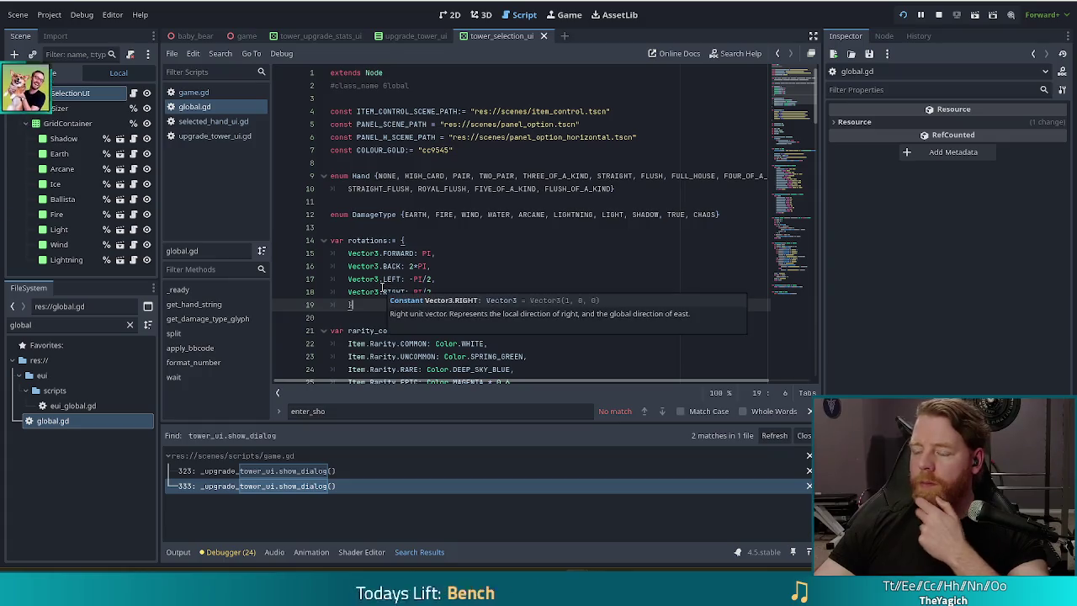
Return to game.gd and jump to its new_game function
click(195, 93)
click(185, 319)
drag(412, 253, 414, 241)
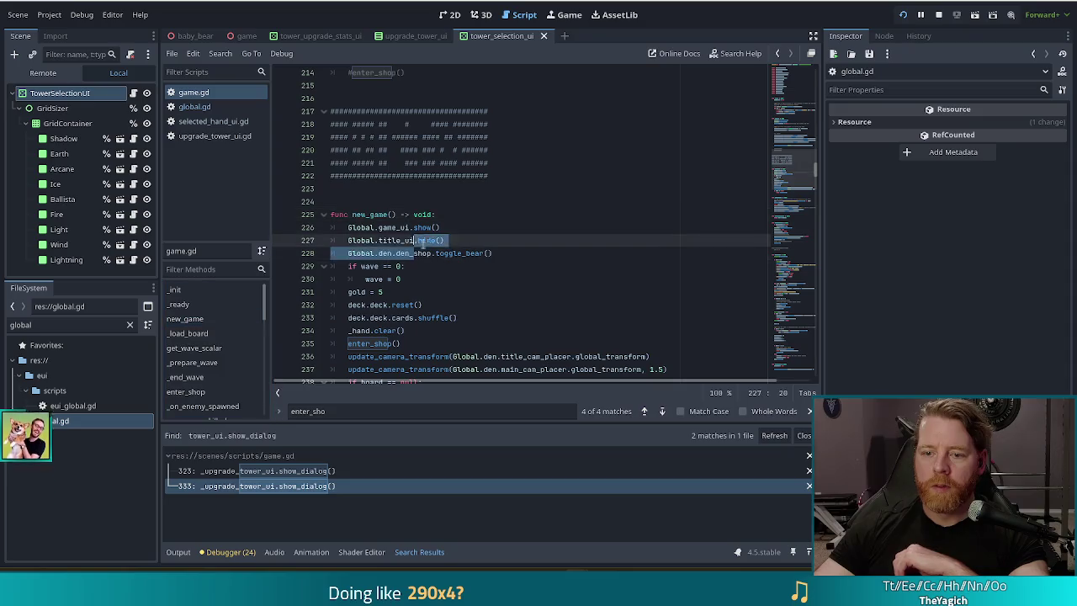
scroll(413, 240, down, 4)
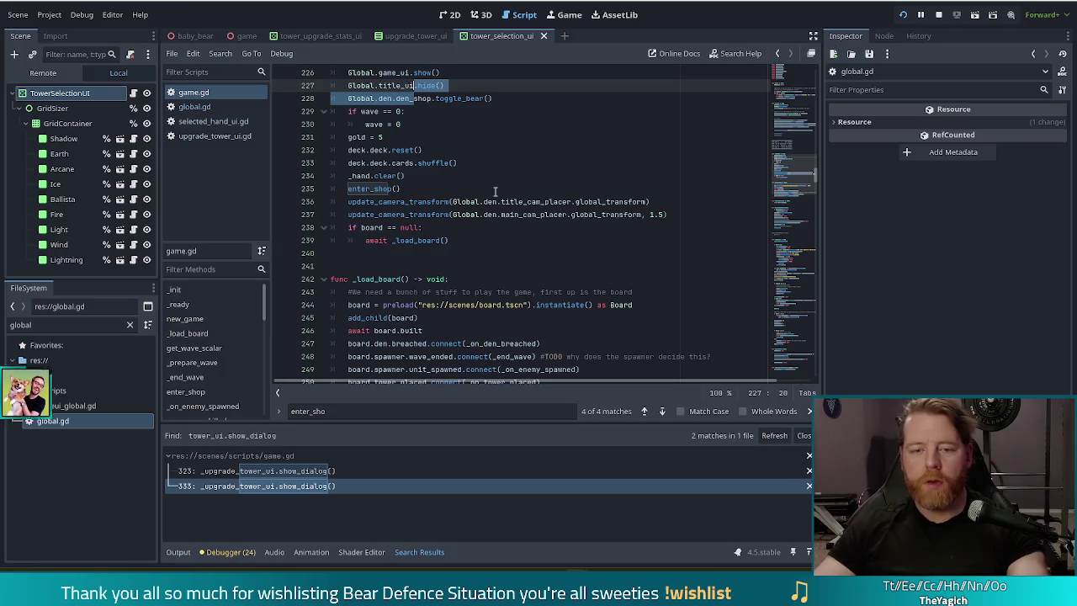
Filter the FileSystem for 'save' and open save.gd
double_click(17, 325)
text(save)
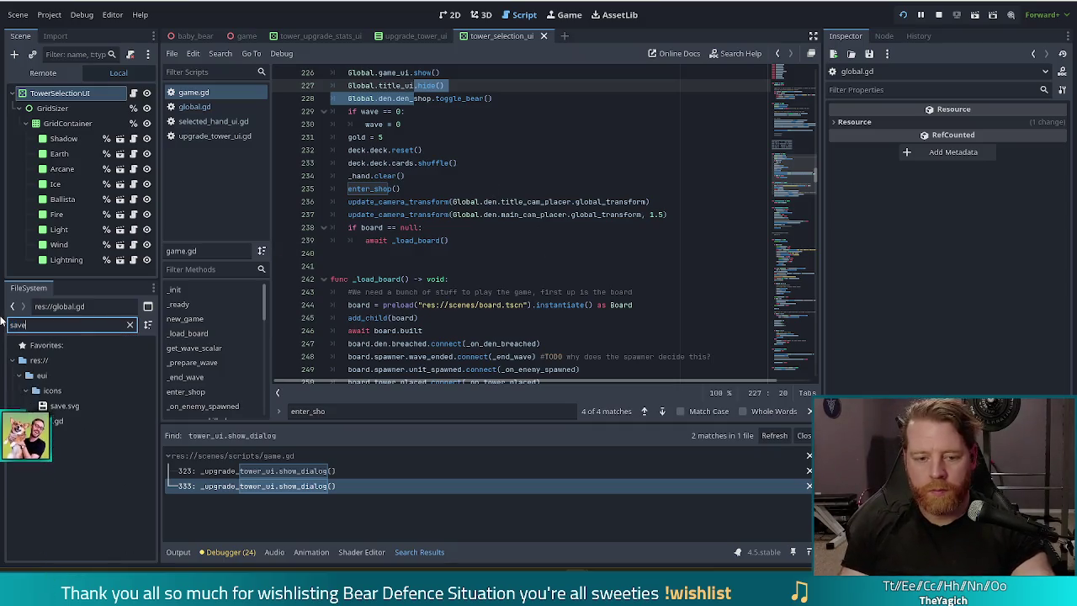
click(51, 422)
double_click(51, 422)
scroll(532, 289, down, 6)
scroll(532, 289, down, 10)
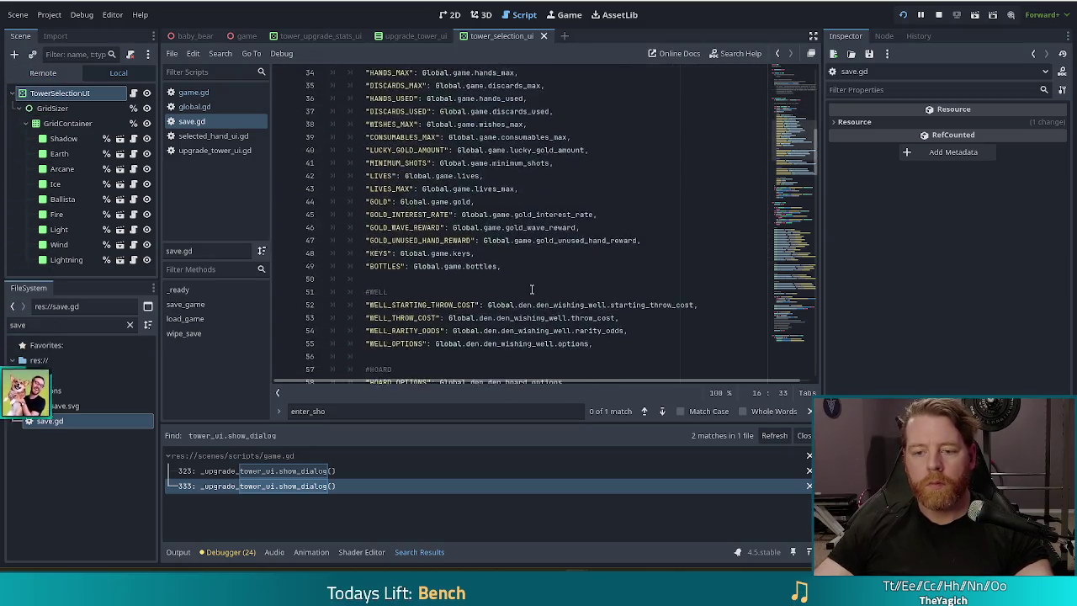
Jump to load_game and select line 145, the hand UI's refresh_items call
click(223, 316)
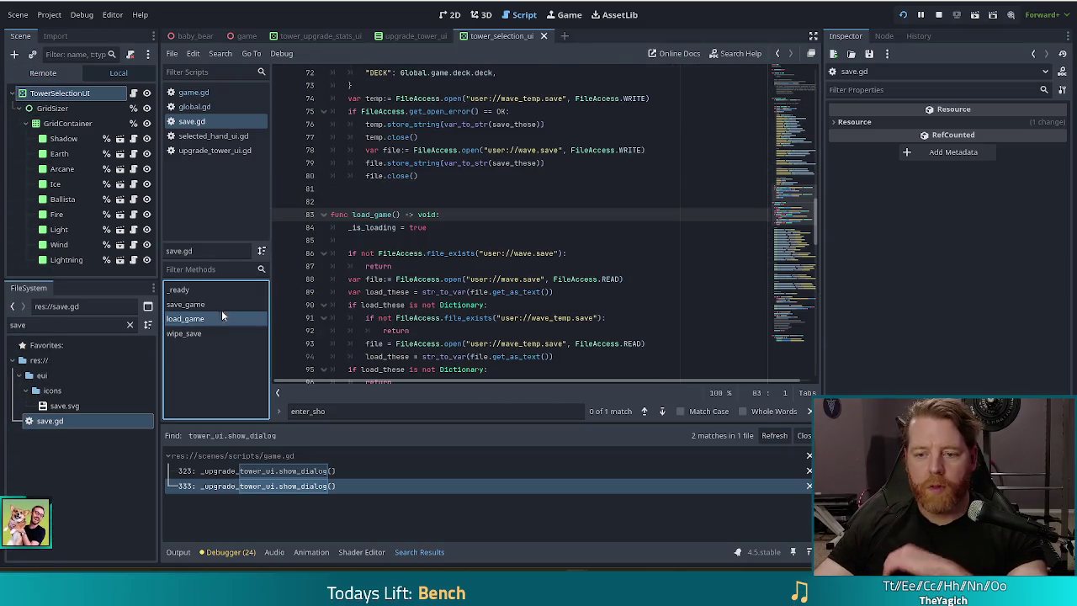
click(555, 266)
scroll(555, 261, down, 15)
scroll(555, 261, down, 7)
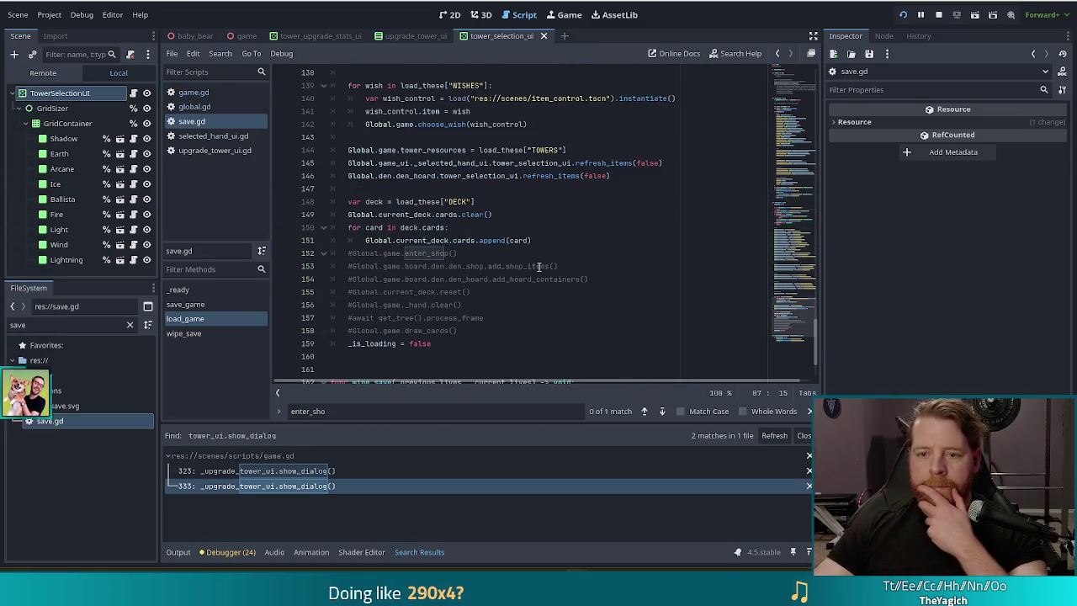
scroll(508, 229, down, 2)
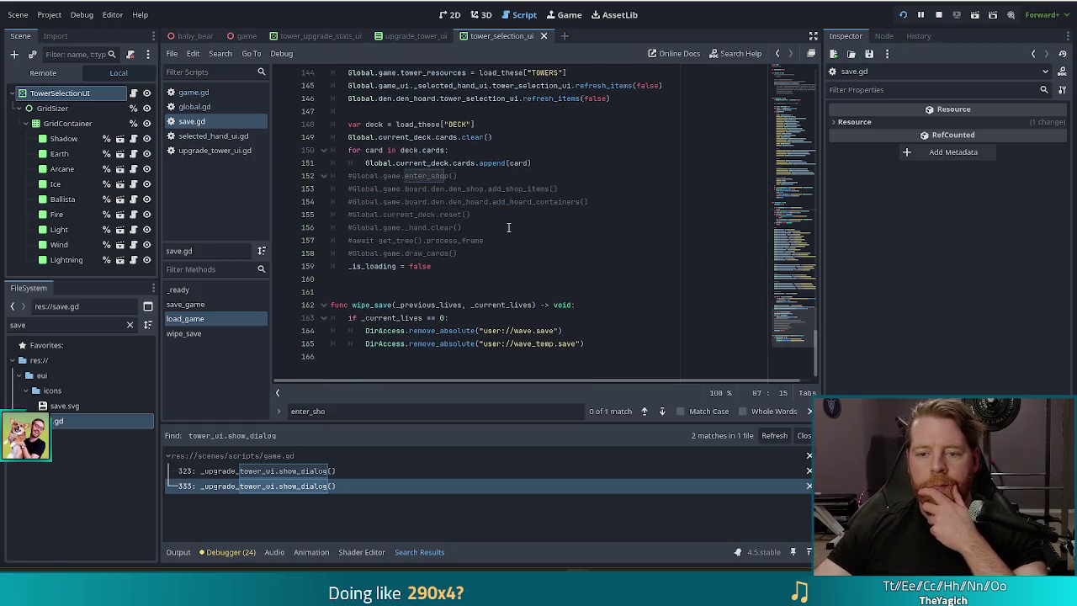
scroll(502, 231, up, 2)
scroll(492, 208, up, 1)
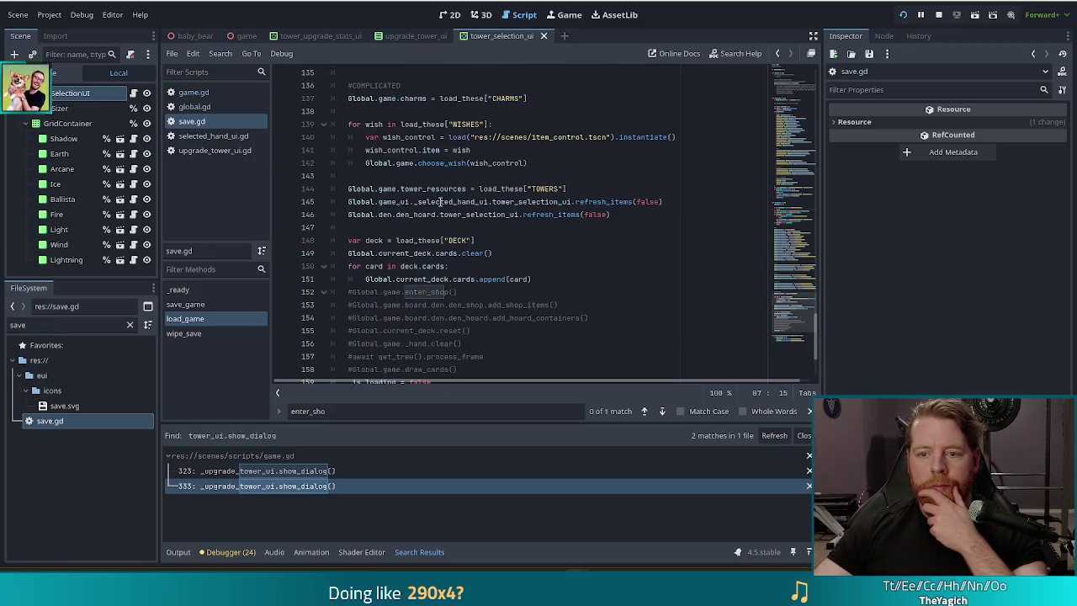
click(438, 202)
click(607, 202)
click(603, 202)
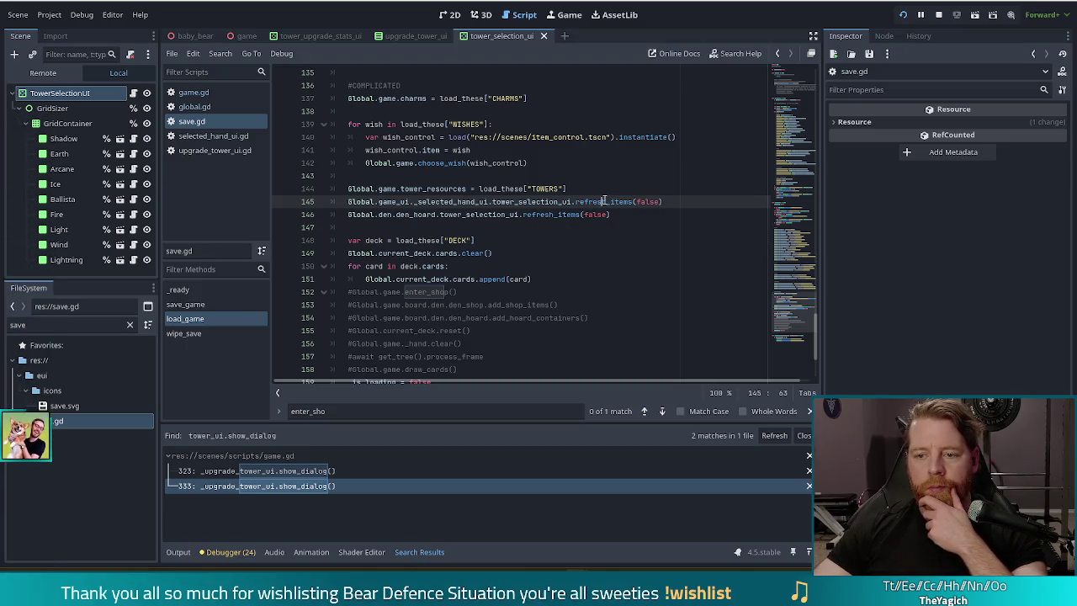
mouse_move(603, 201)
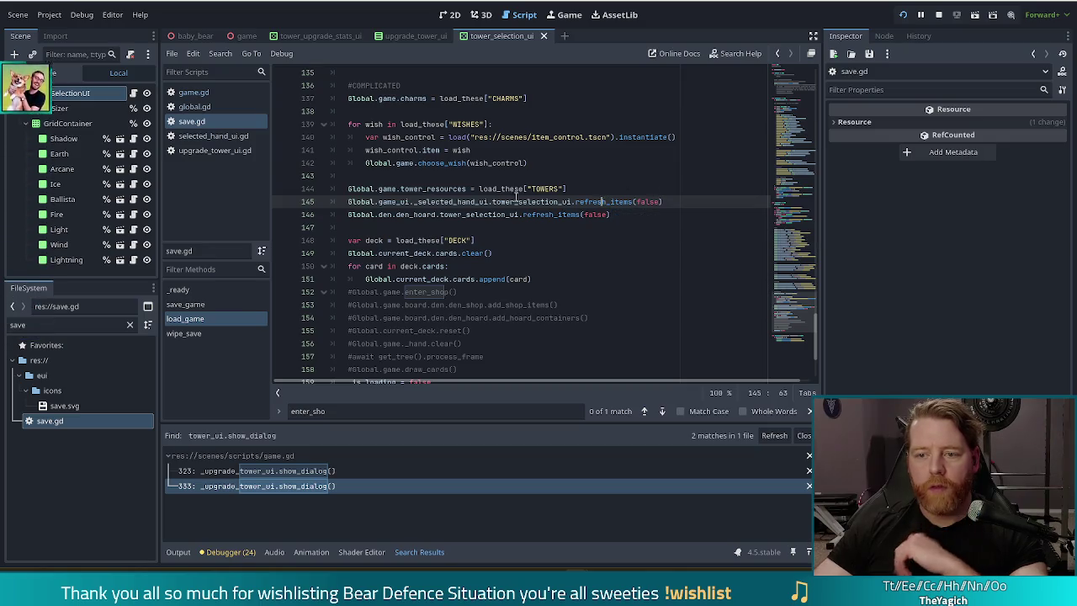
drag(679, 203, 680, 194)
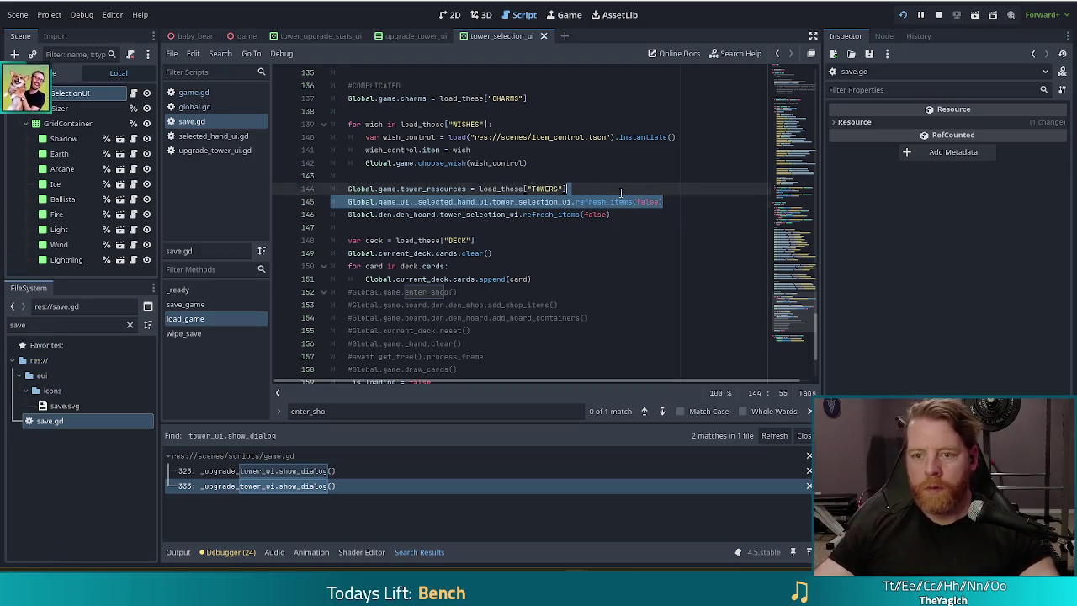
Duplicate line 145 into a _upgrade_tower_ui refresh_items call on line 146, then search refresh_items project-wide
key(ctrl+shift+d)
double_click(451, 215)
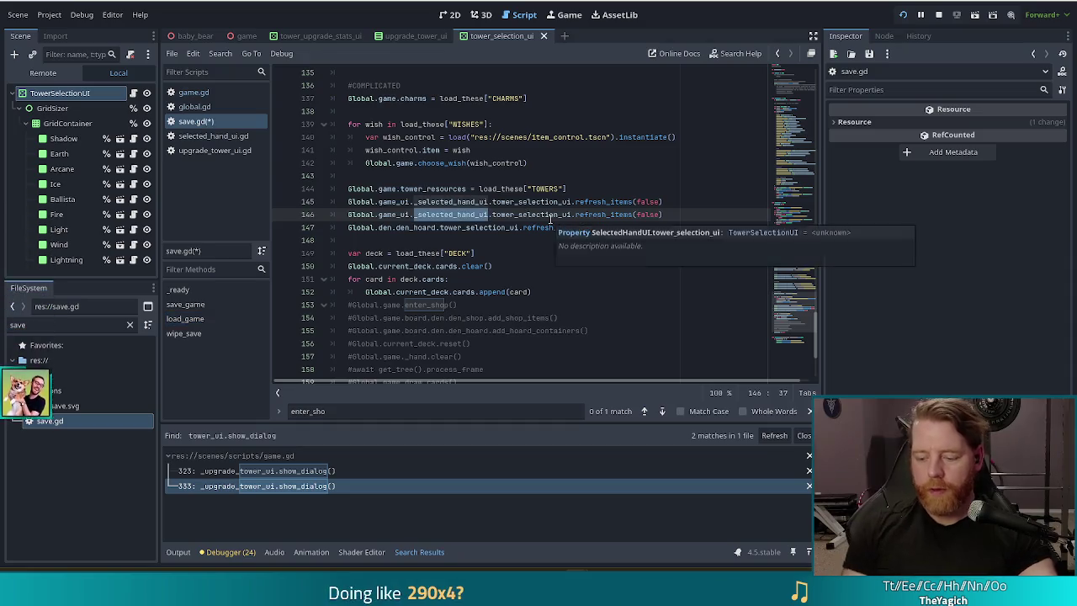
key(BackSpace)
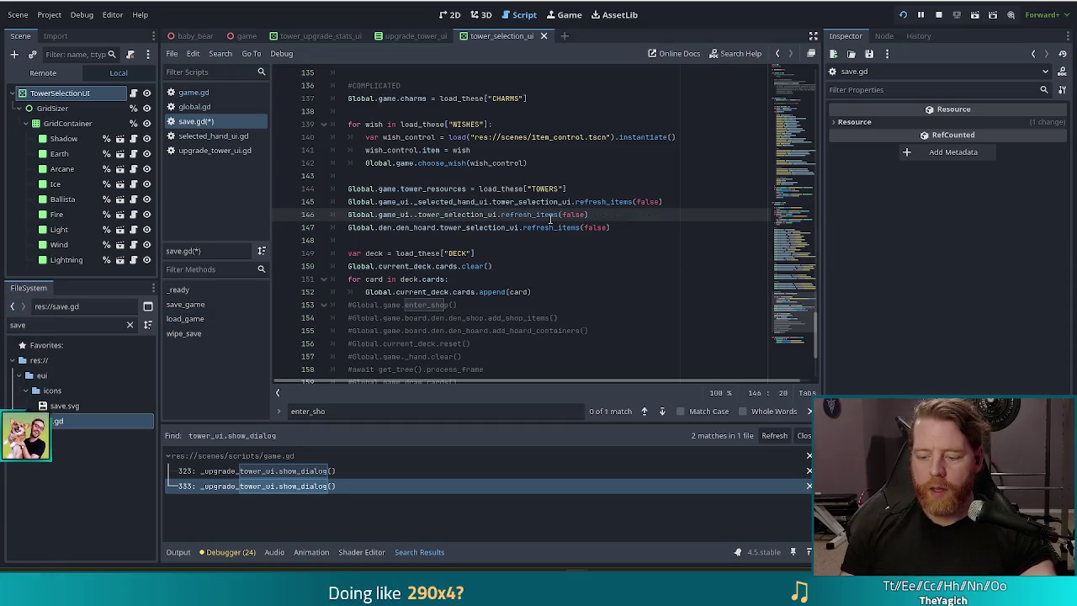
text(_)
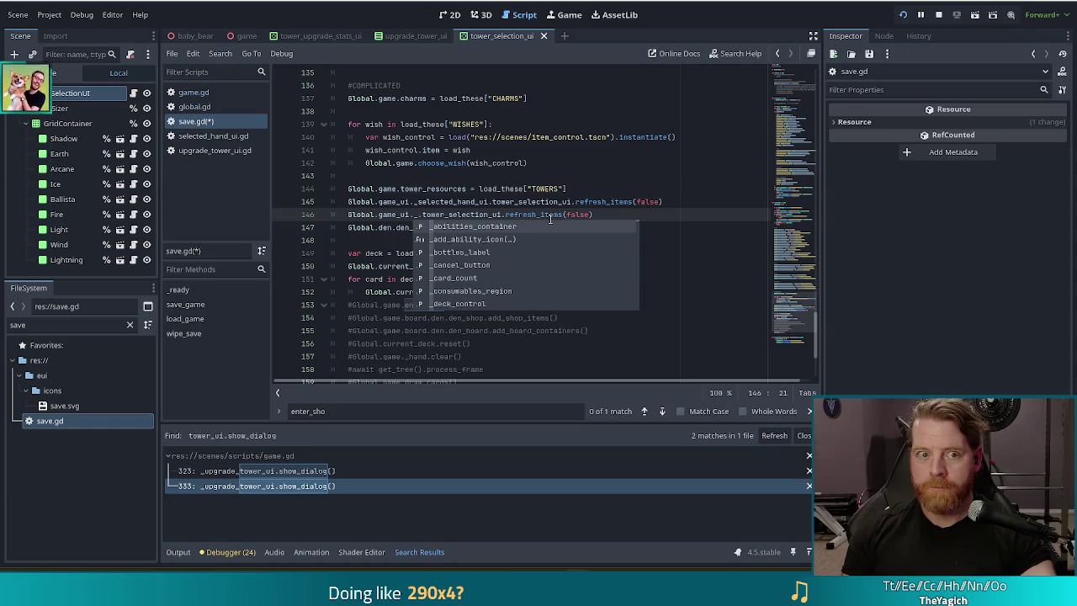
text(upgrade_tower_ui)
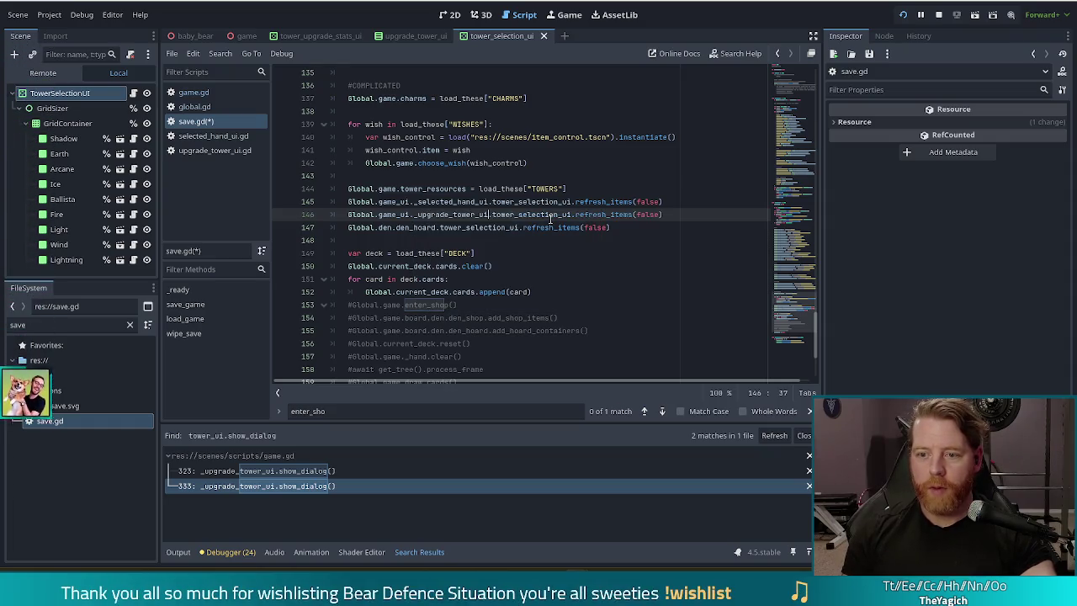
click(479, 214)
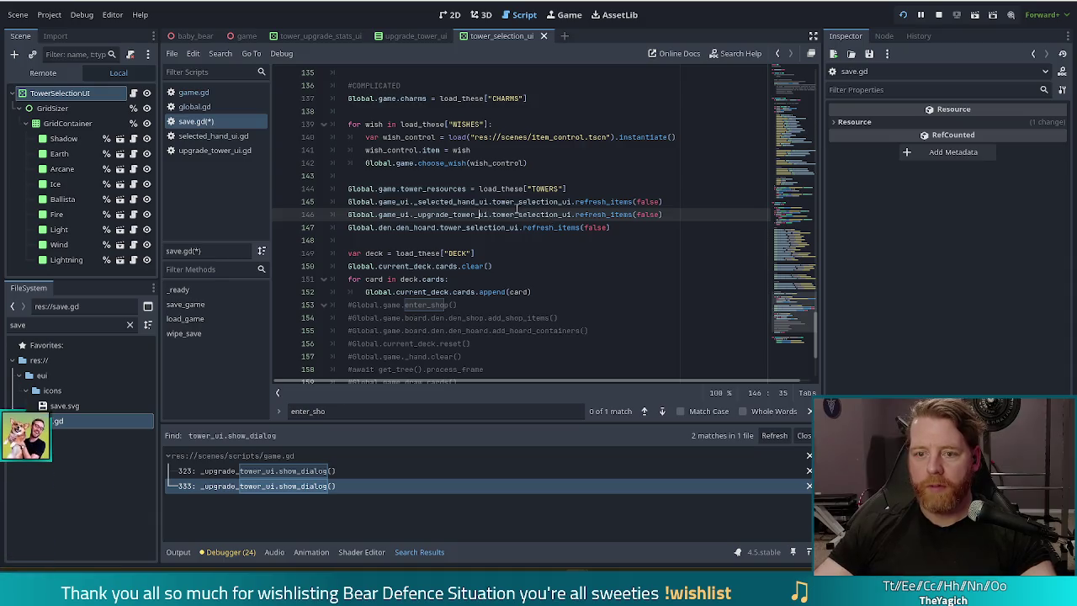
click(587, 202)
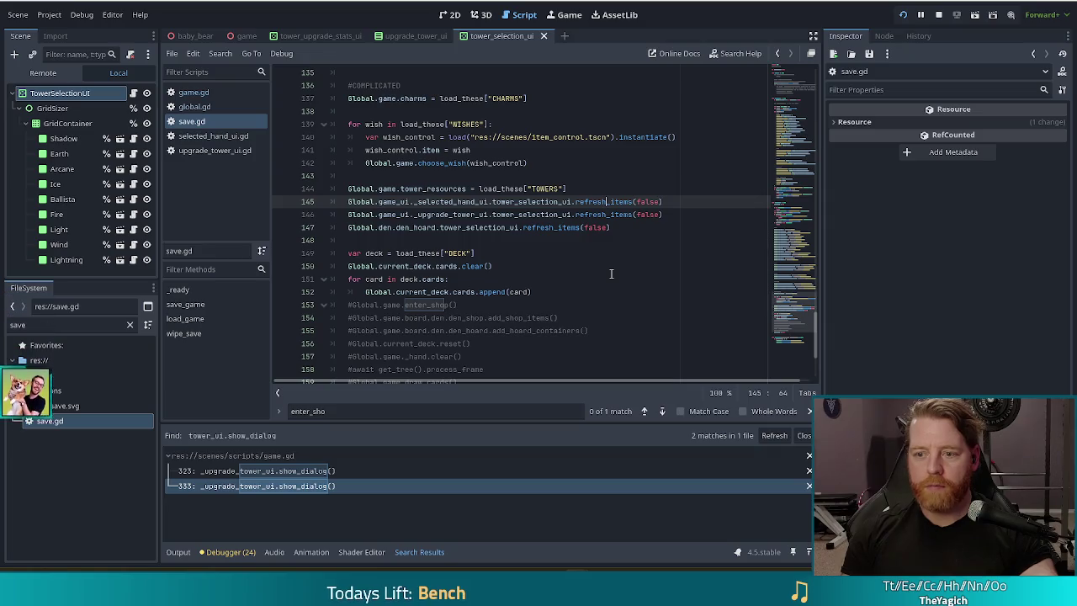
key(ctrl+shift+f)
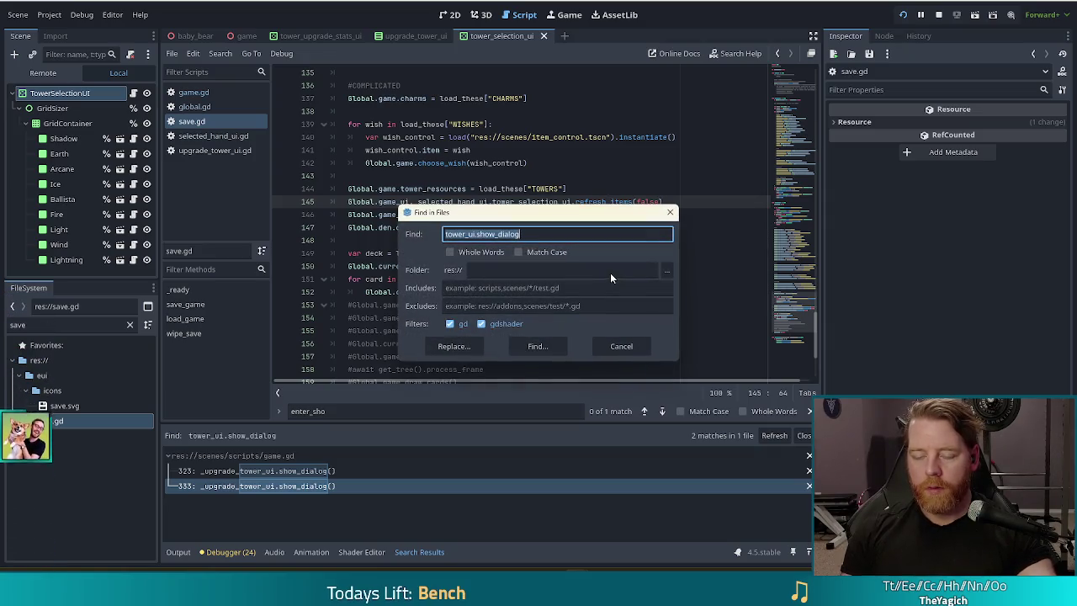
Search all files for refresh_items and open the line 26 call in tower_selection_ui.gd
text(refresh_items)
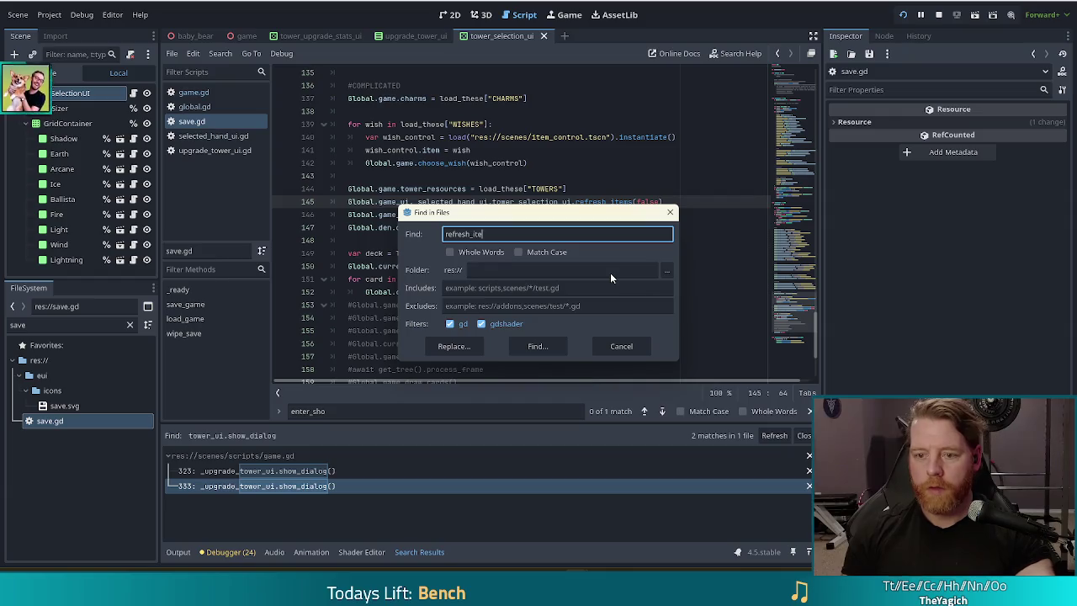
key(Return)
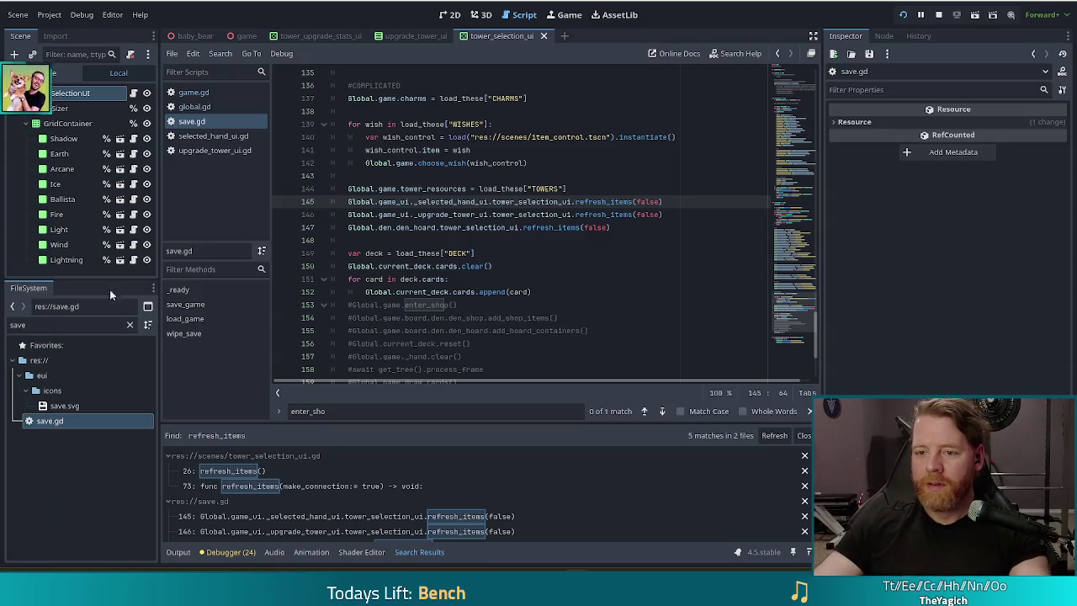
click(250, 472)
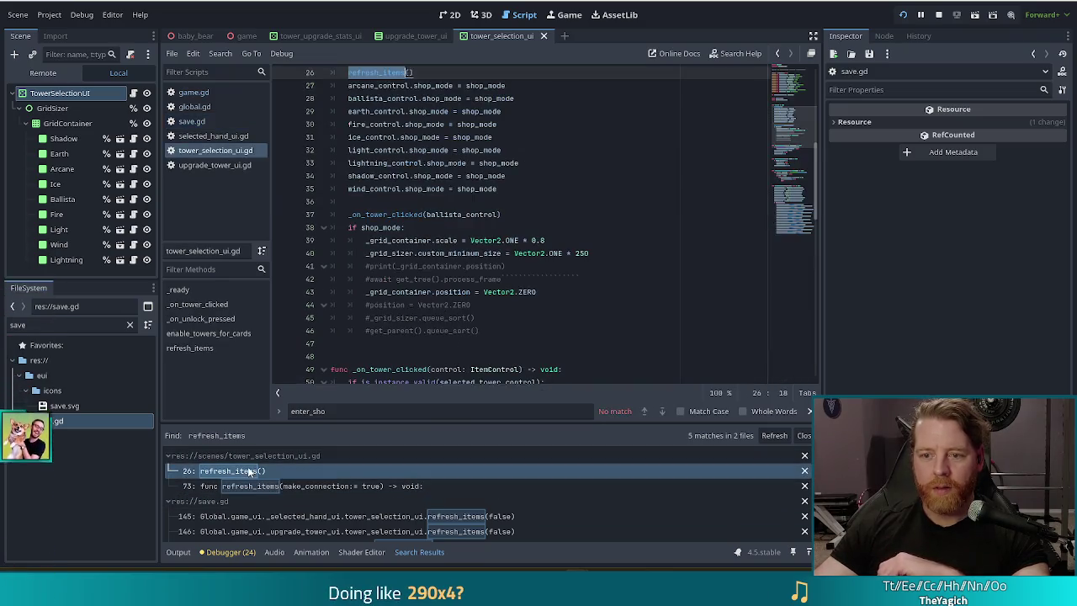
scroll(529, 194, up, 3)
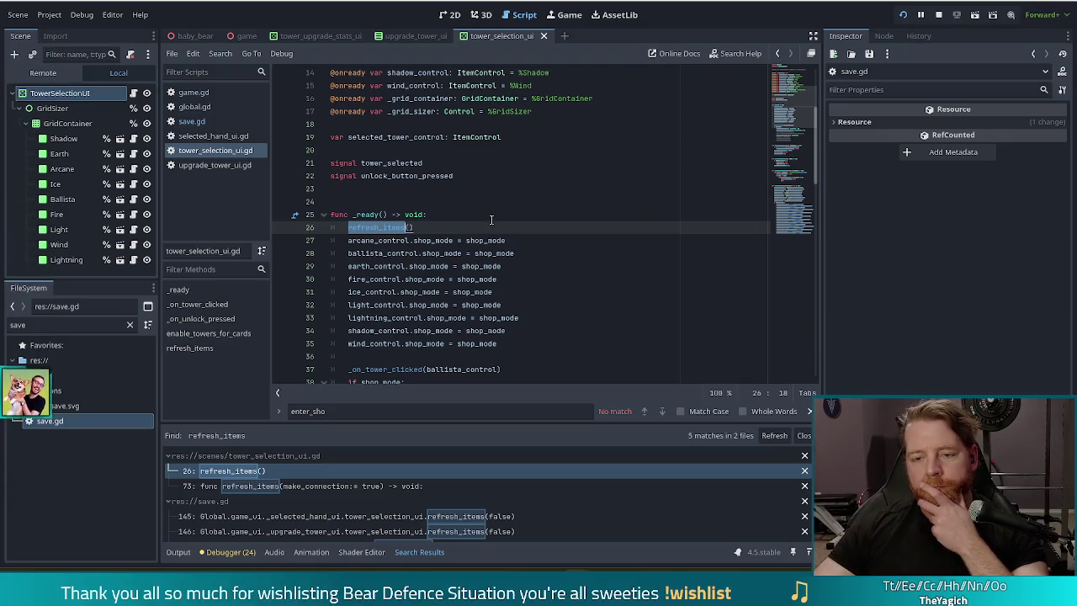
Scroll down through tower_selection_ui.gd's _ready setup code
scroll(489, 221, down, 1)
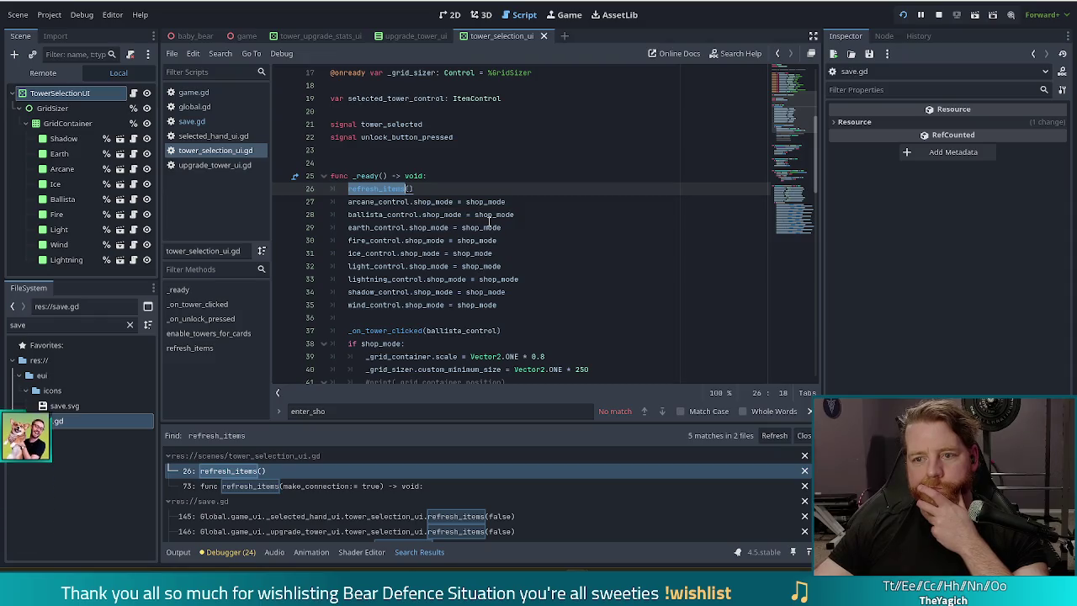
scroll(497, 223, down, 2)
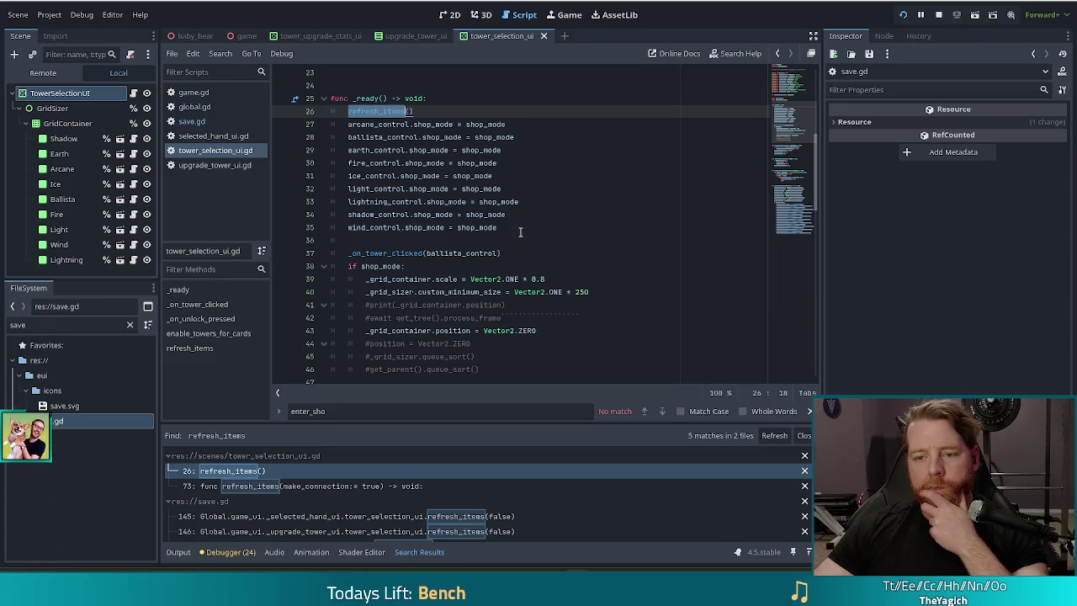
scroll(520, 232, down, 4)
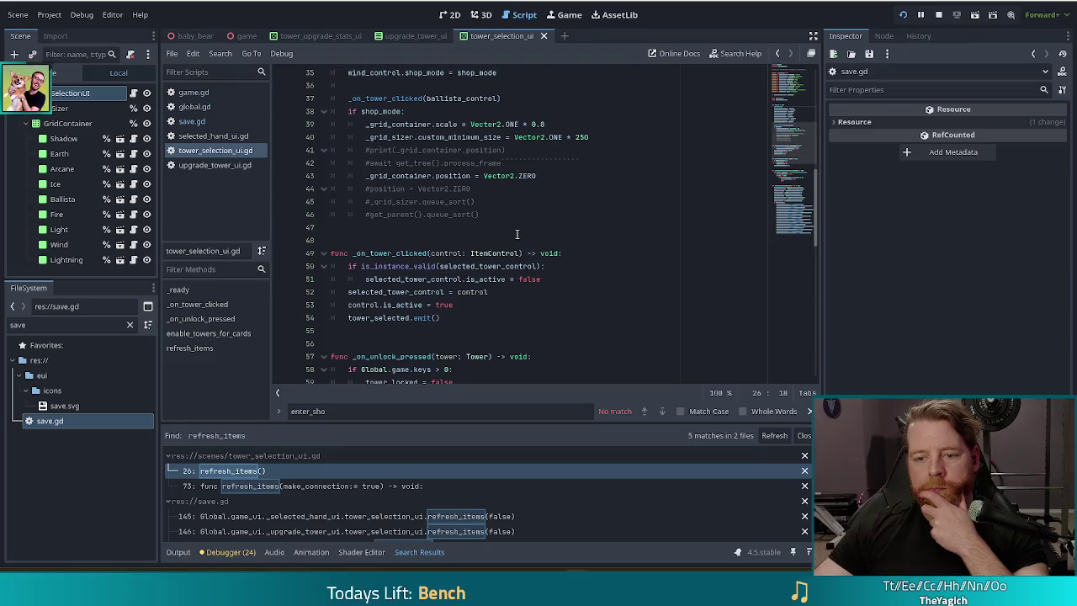
scroll(518, 244, down, 4)
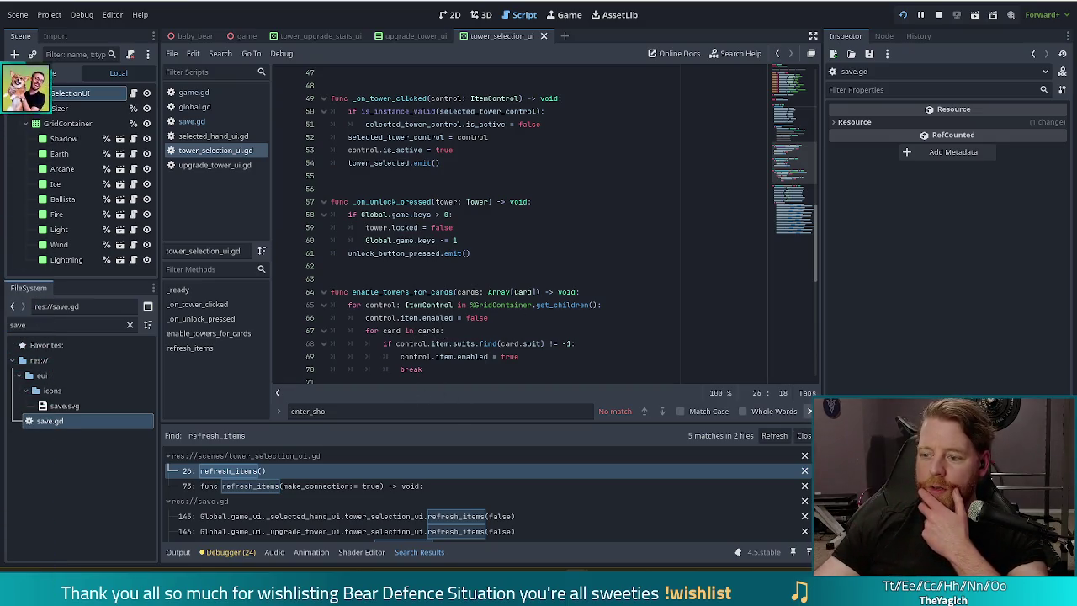
Close the find bar and inspect enable_towers_for_cards and its enabled assignment on line 66
key(Escape)
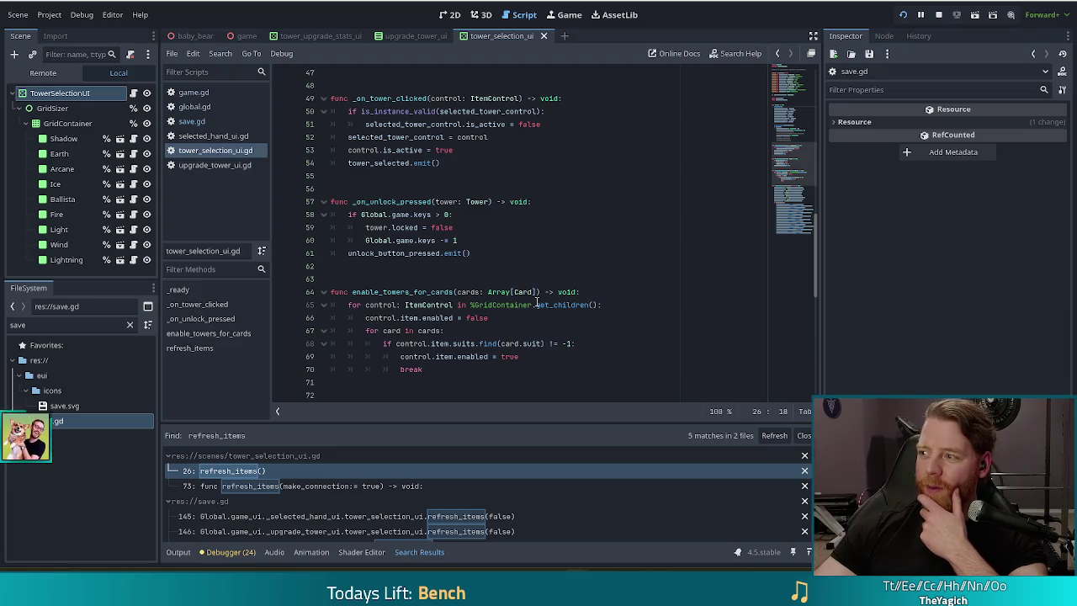
click(603, 292)
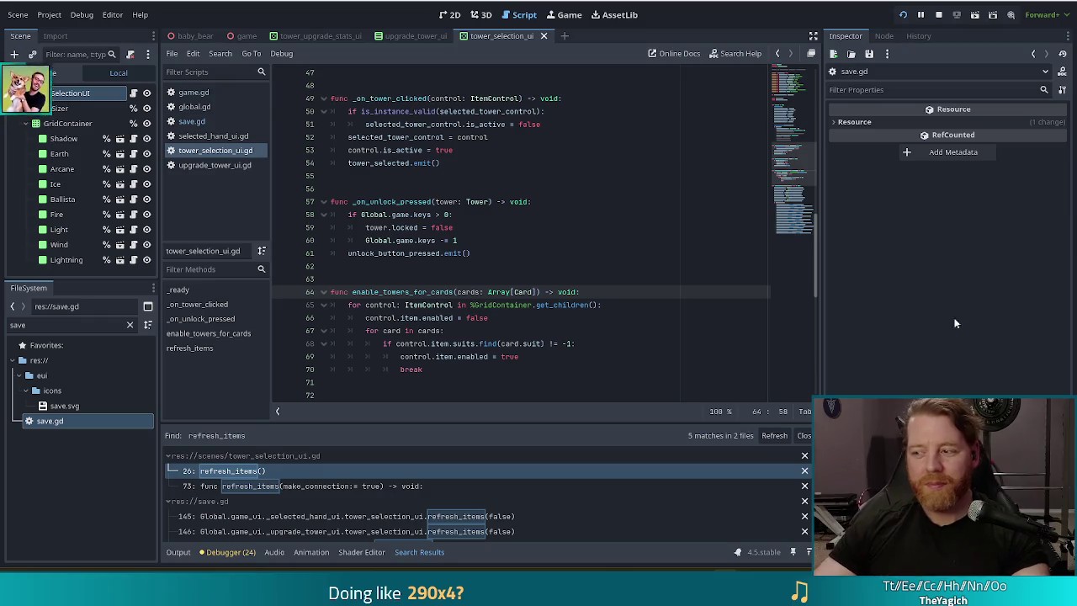
scroll(427, 363, down, 7)
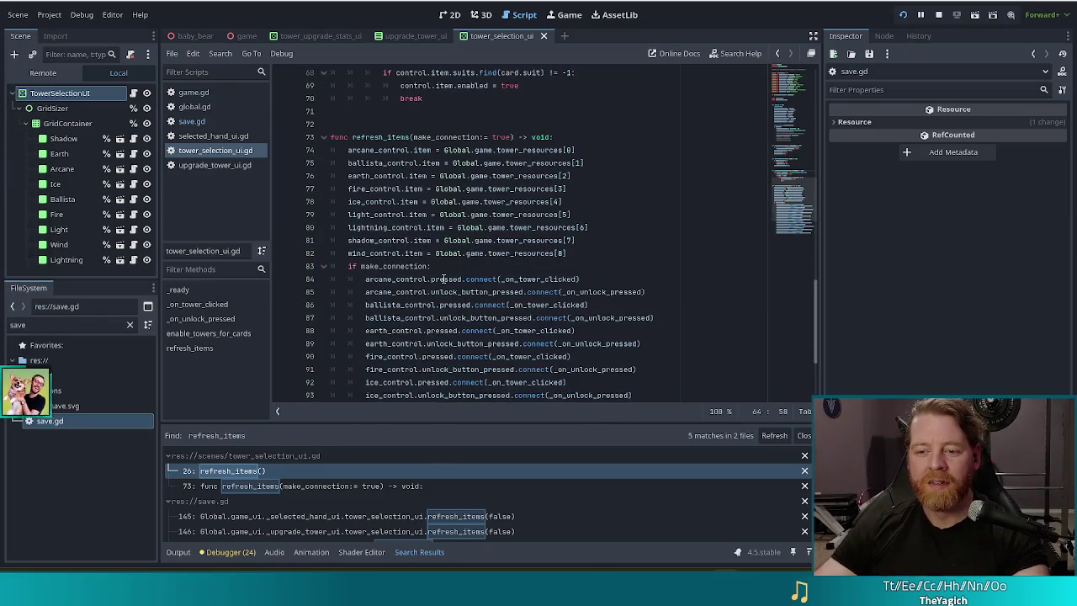
scroll(448, 275, up, 5)
click(454, 240)
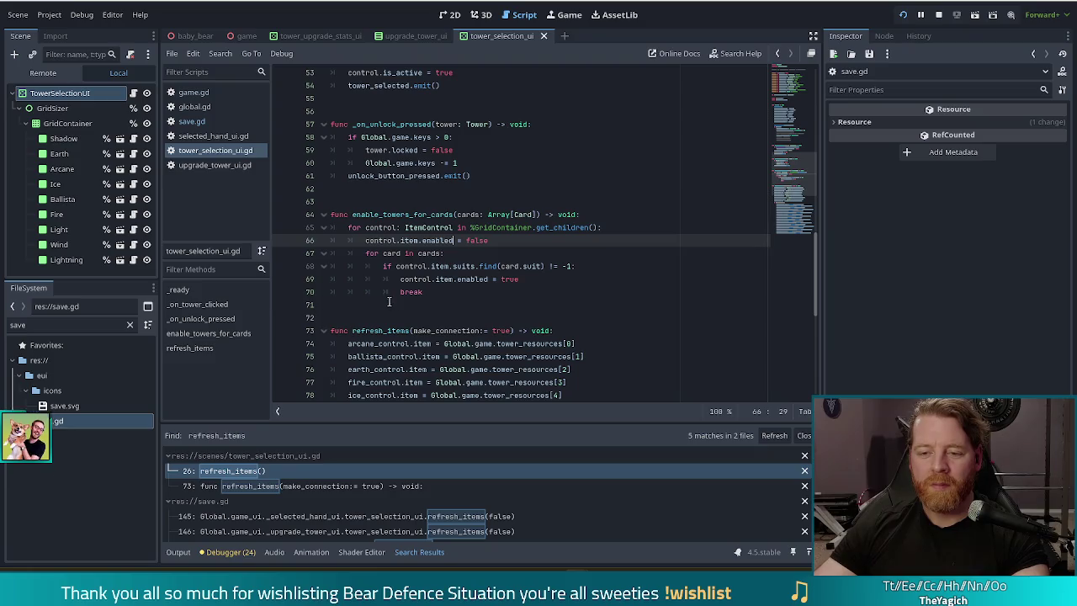
Review the earth, arcane and shadow tower item assignments in refresh_items
scroll(390, 302, down, 1)
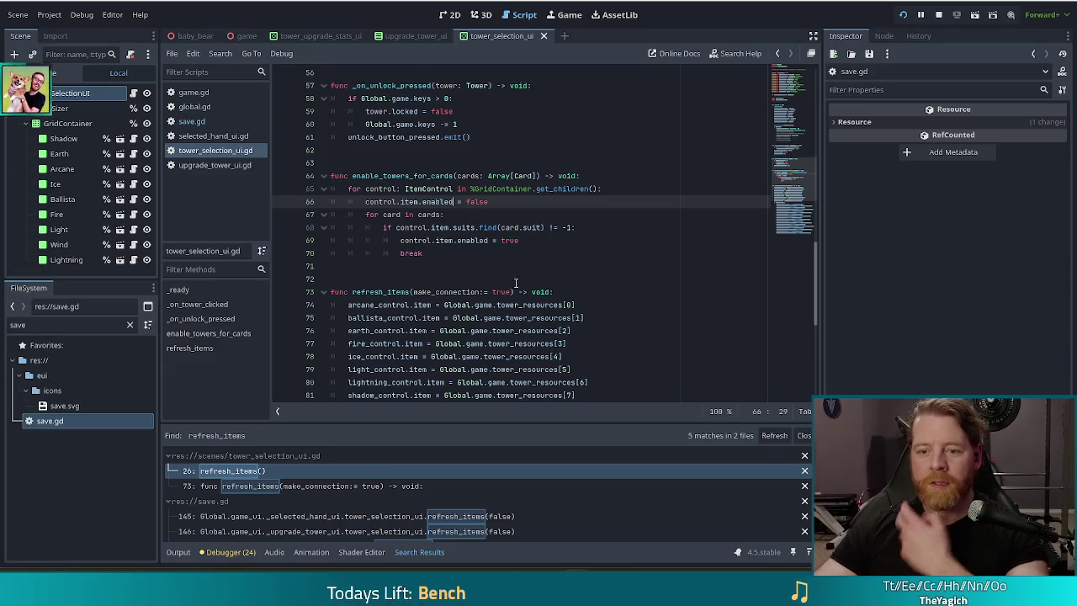
scroll(471, 210, down, 3)
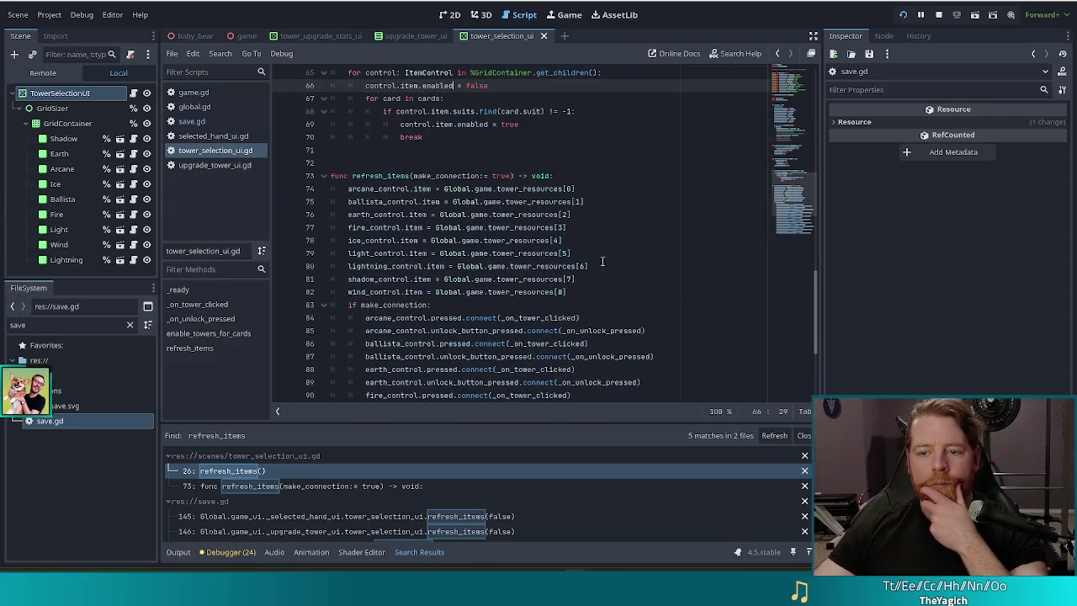
click(536, 215)
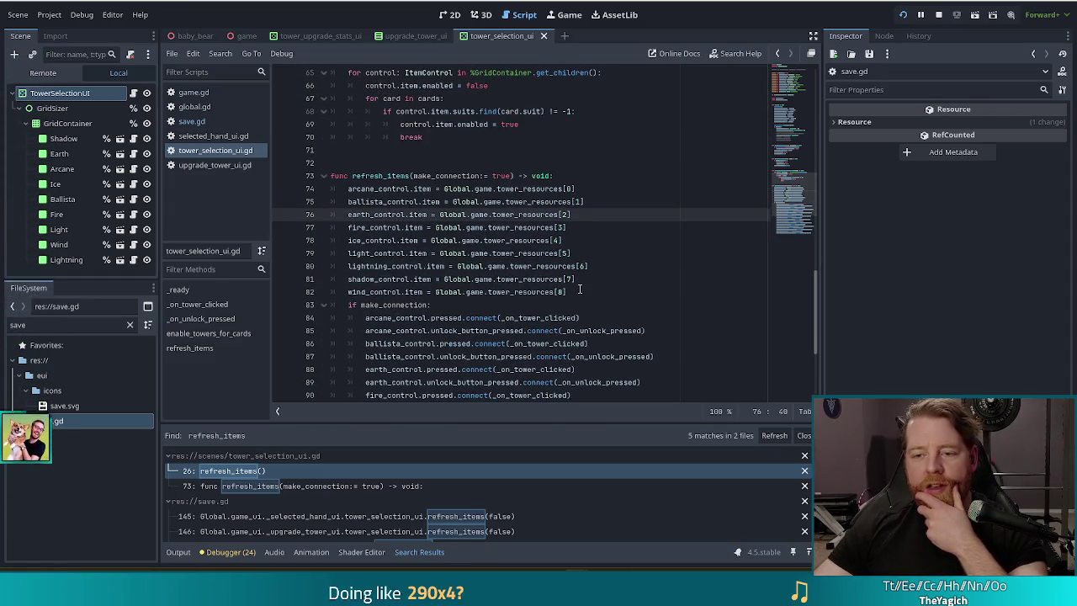
key(Up)
key(Up)
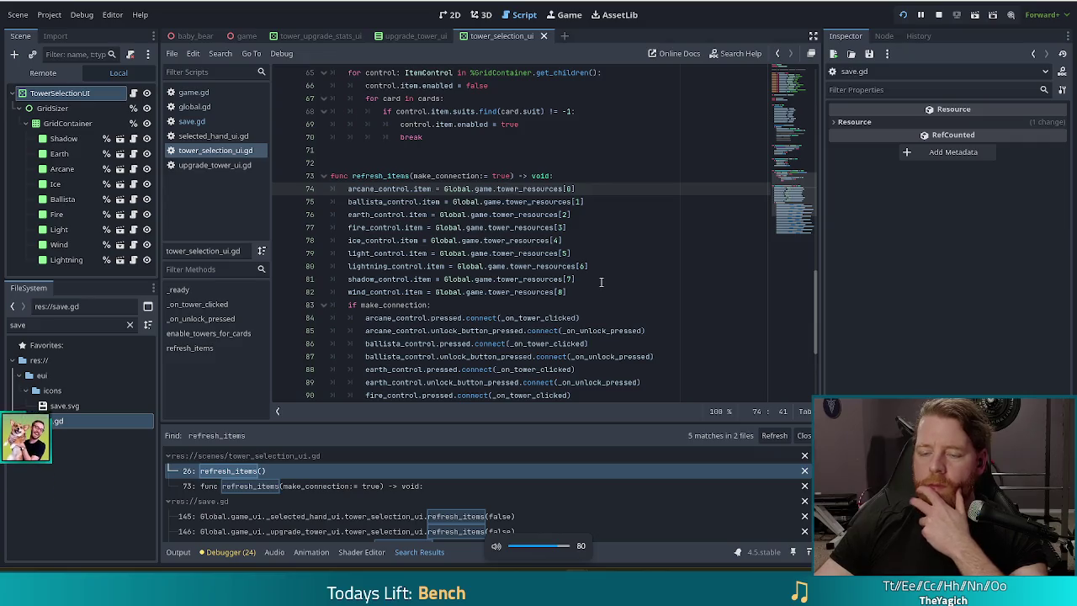
click(641, 281)
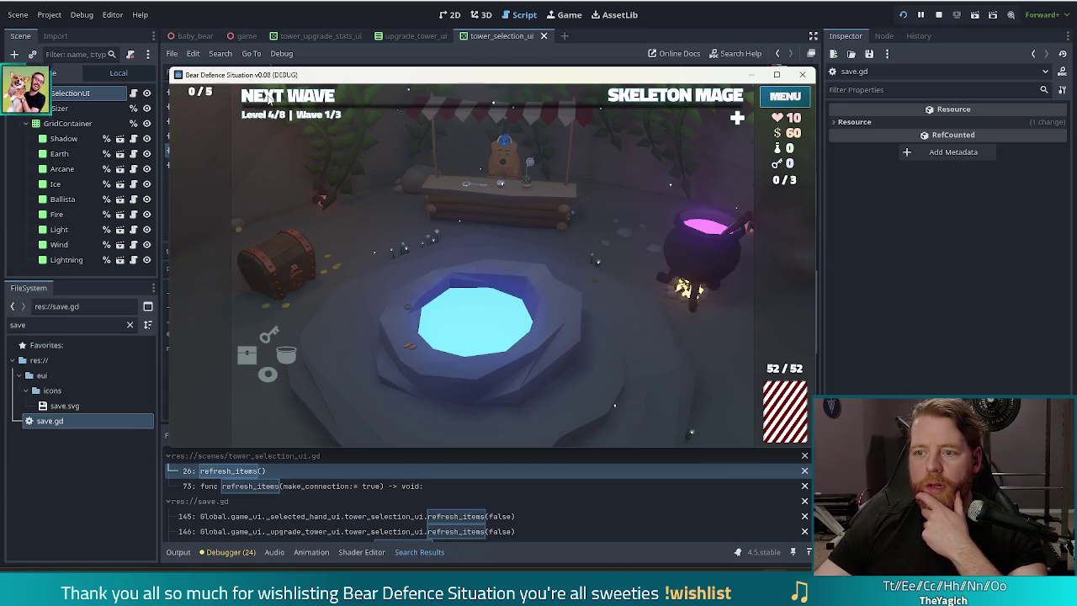
Close the game, find on_Upgra in game.gd, and set a breakpoint on line 372
click(652, 40)
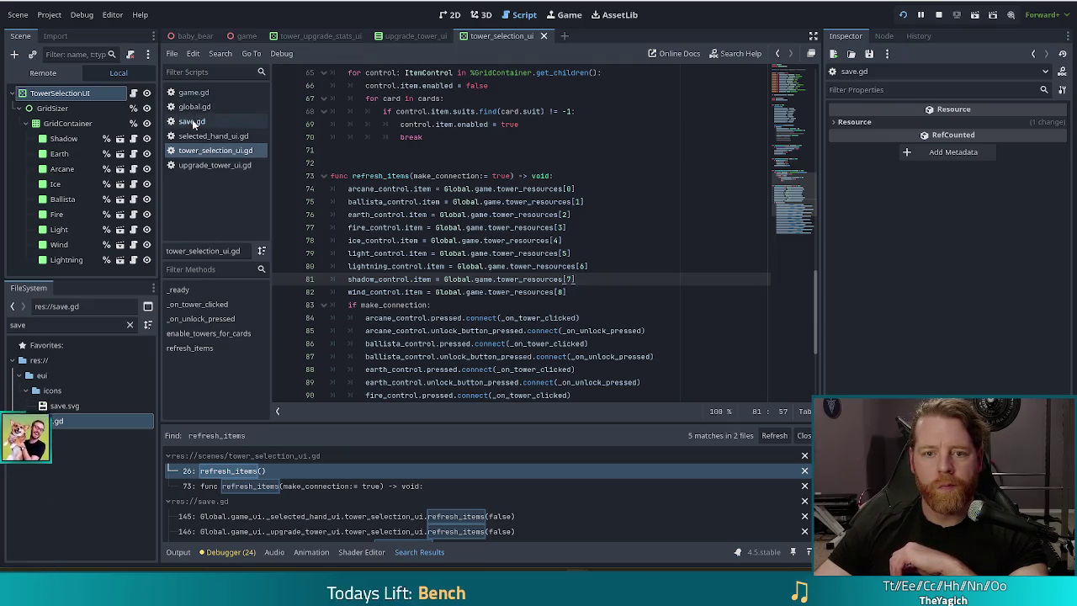
click(195, 93)
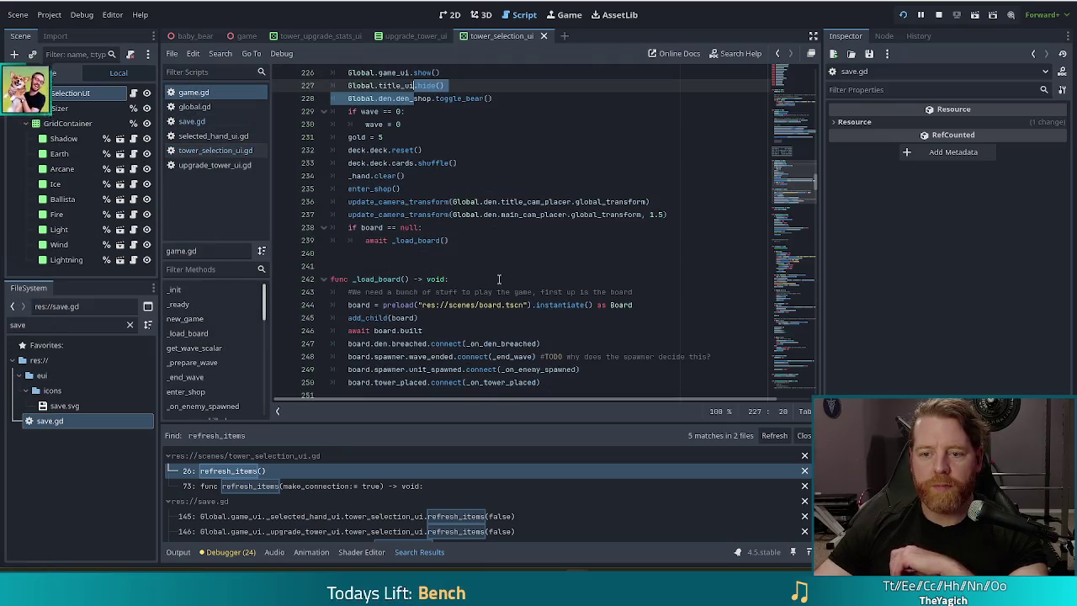
scroll(207, 360, down, 3)
scroll(205, 361, down, 5)
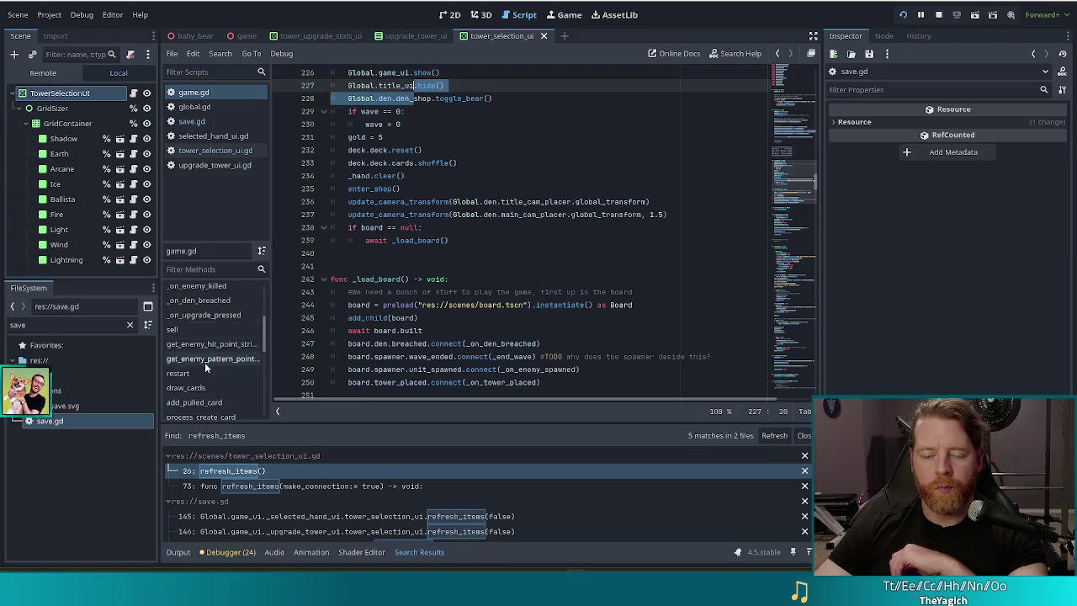
scroll(219, 360, down, 5)
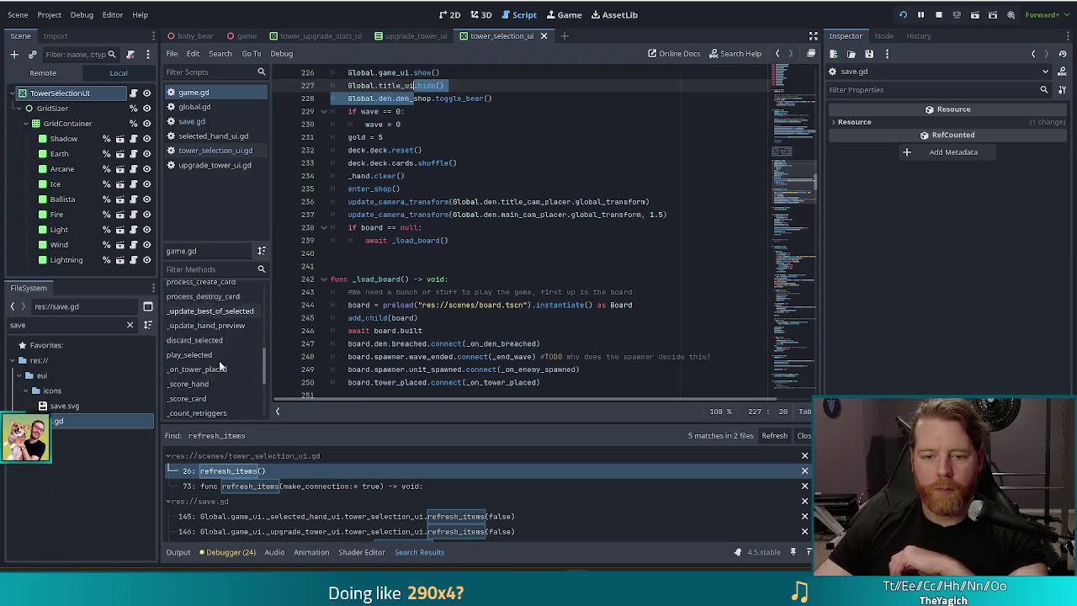
scroll(221, 363, down, 2)
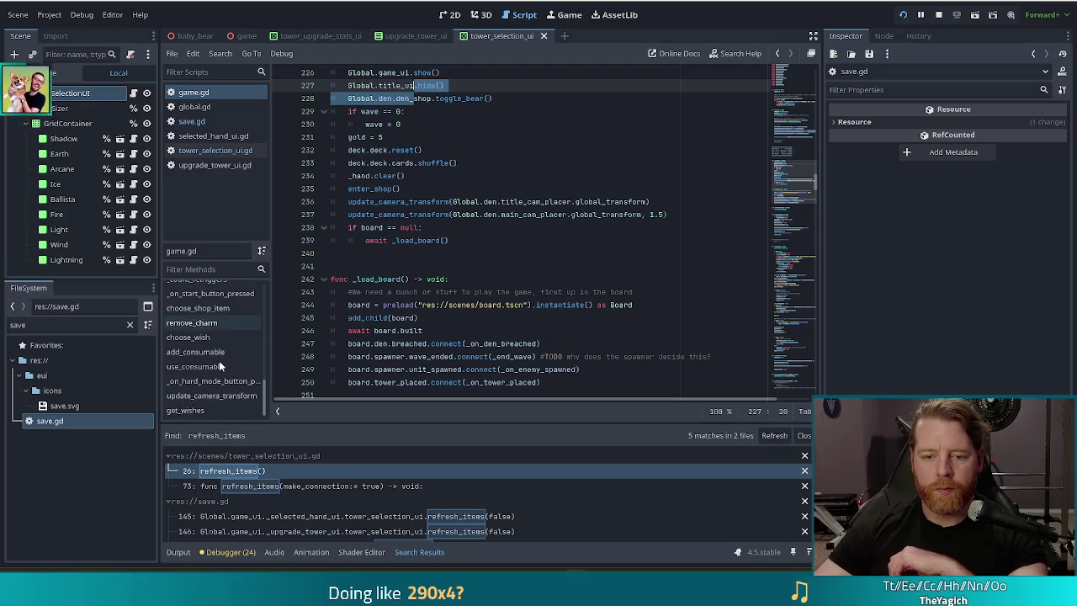
click(494, 215)
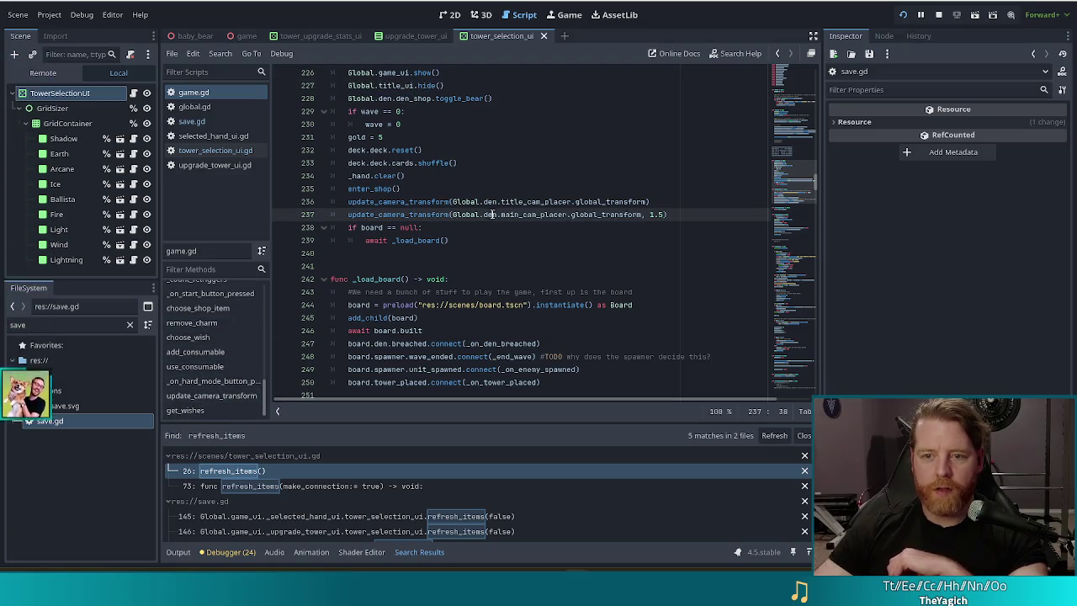
key(ctrl+f)
text(on_Upgra)
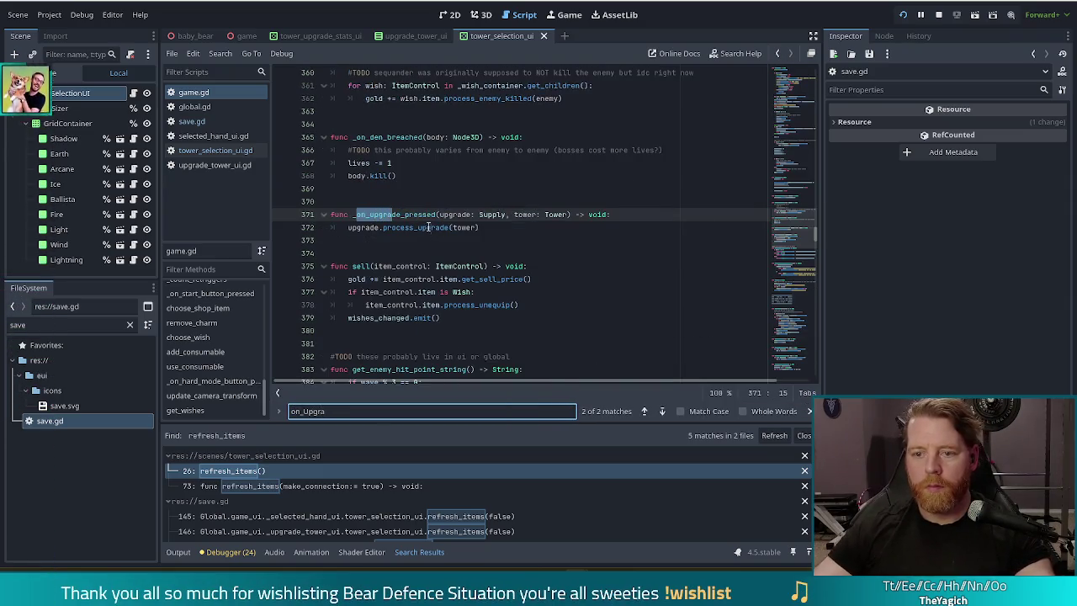
click(426, 227)
click(282, 228)
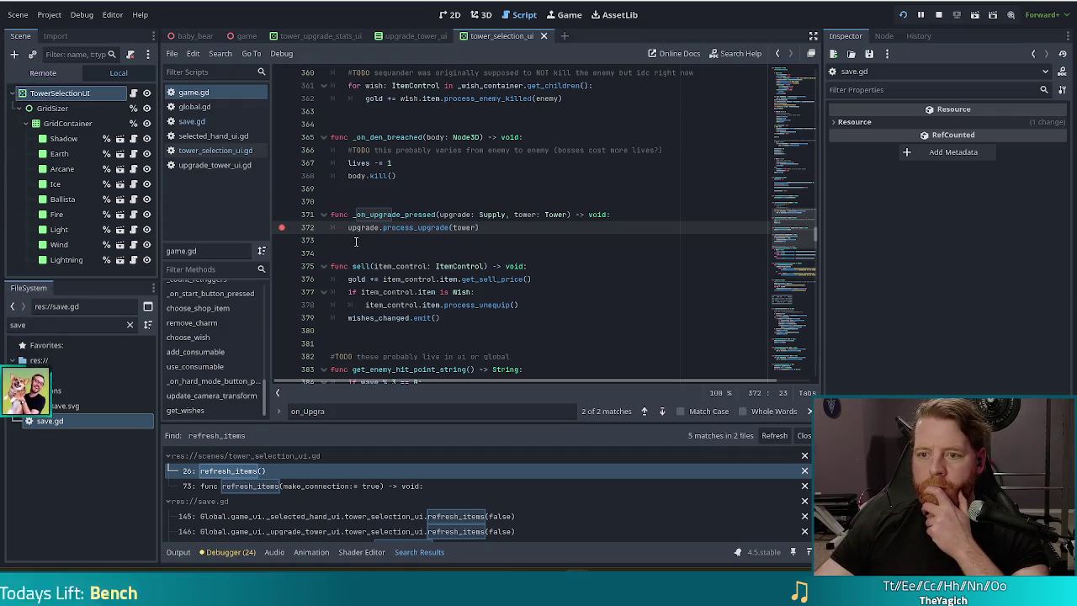
click(282, 229)
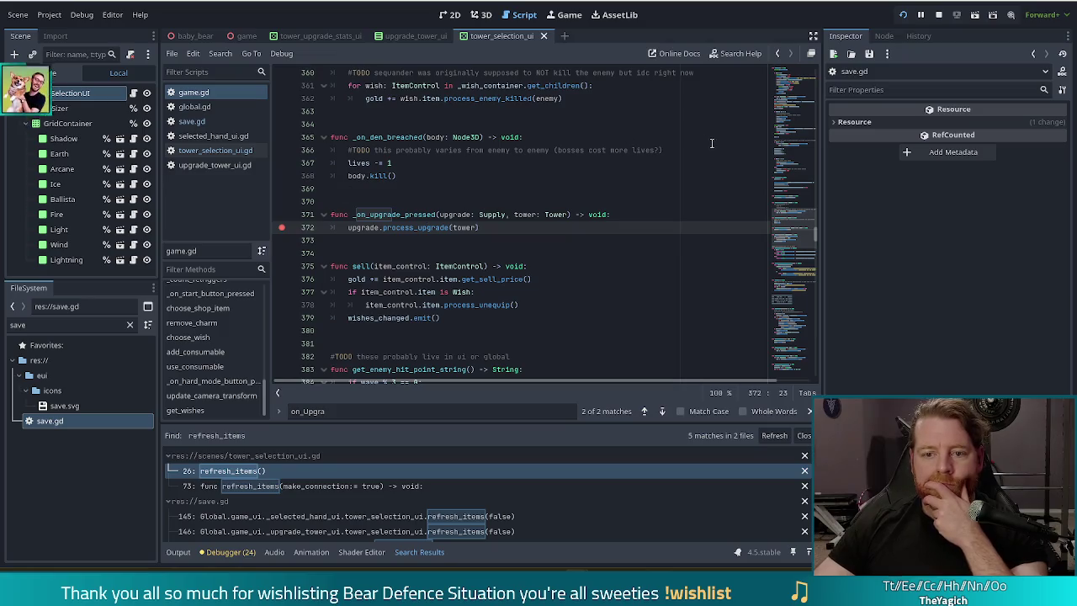
Set a breakpoint on line 54 in _on_tower_clicked and run the game in debug mode
click(183, 152)
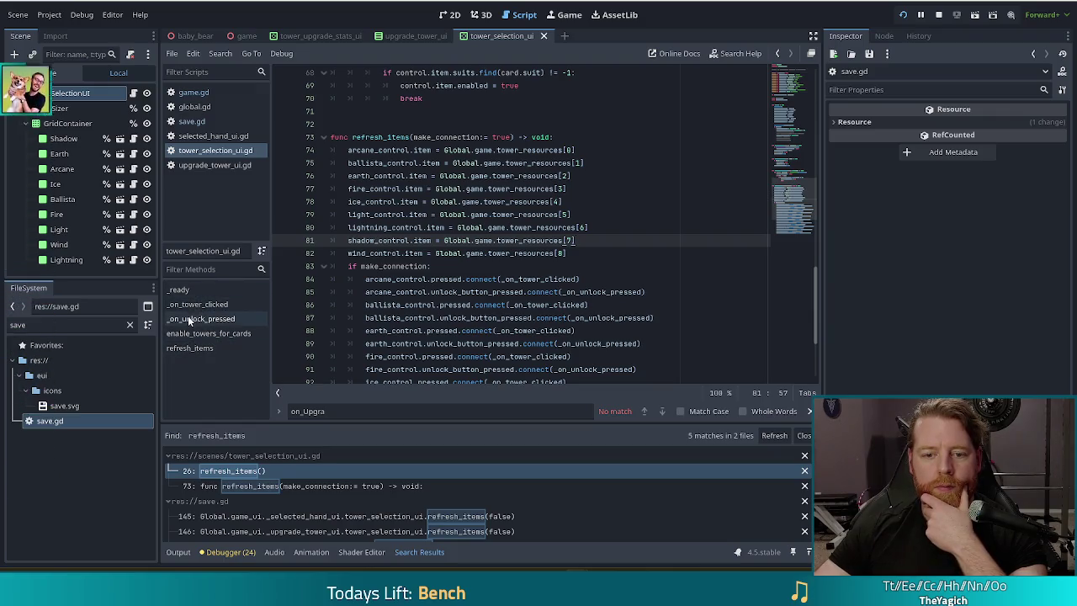
click(198, 304)
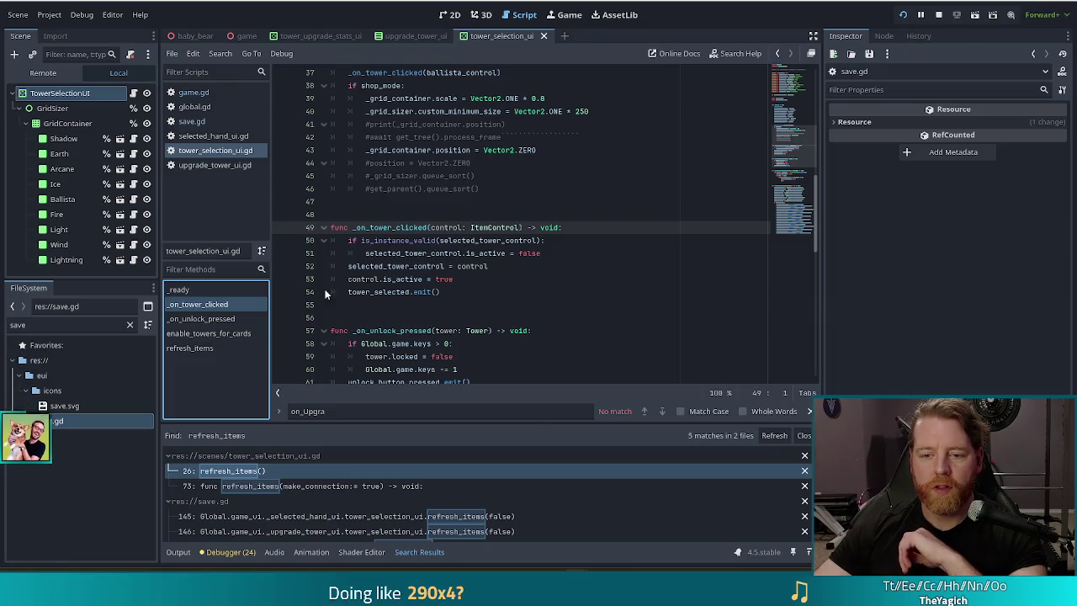
click(282, 291)
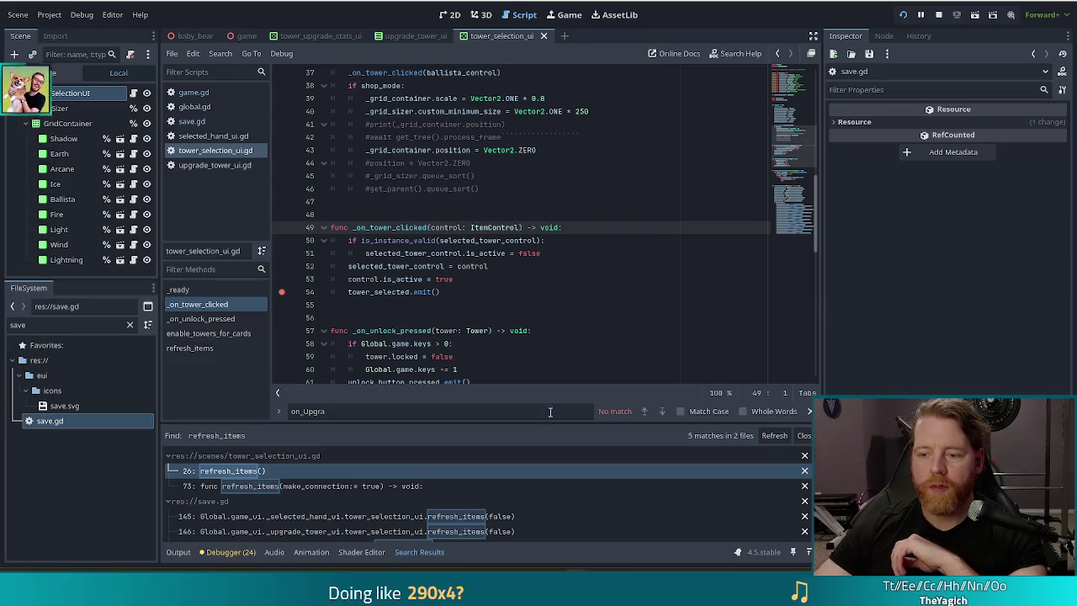
key(F5)
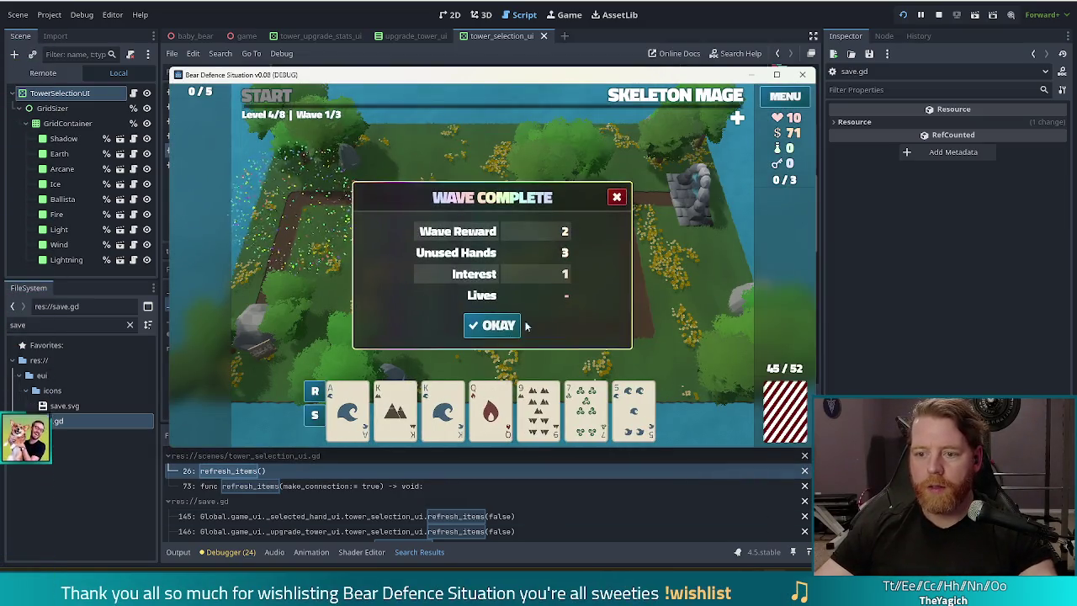
Clear the three Wave Complete messages and click a tower in the Ballista upgrade dialog to hit the breakpoint
click(491, 325)
click(482, 326)
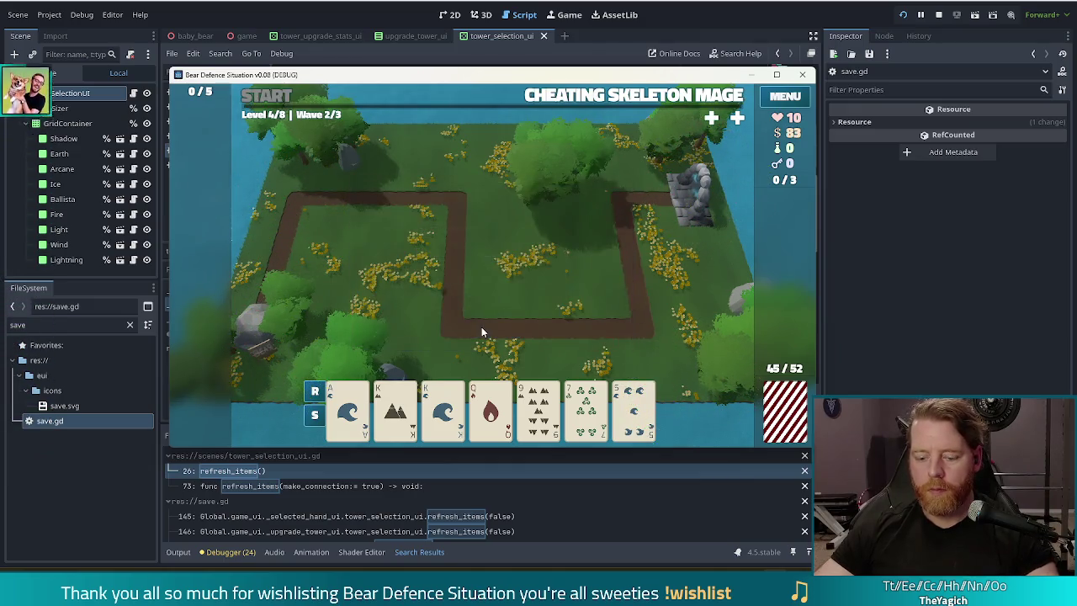
click(488, 327)
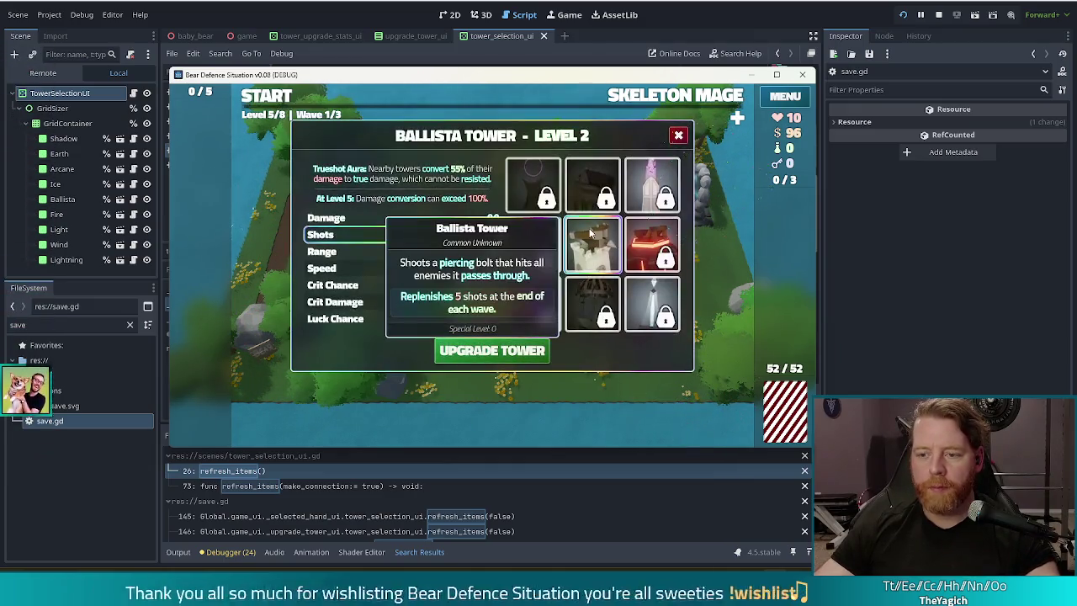
click(589, 230)
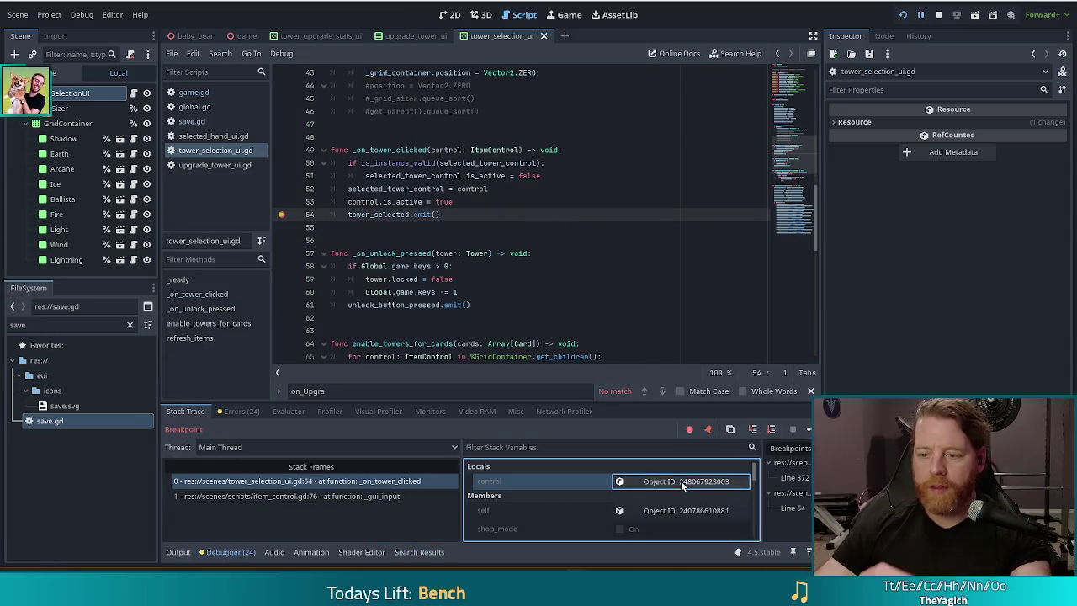
Inspect the clicked control's item in the debugger Locals, showing Damage 0 and Shots 30
click(619, 480)
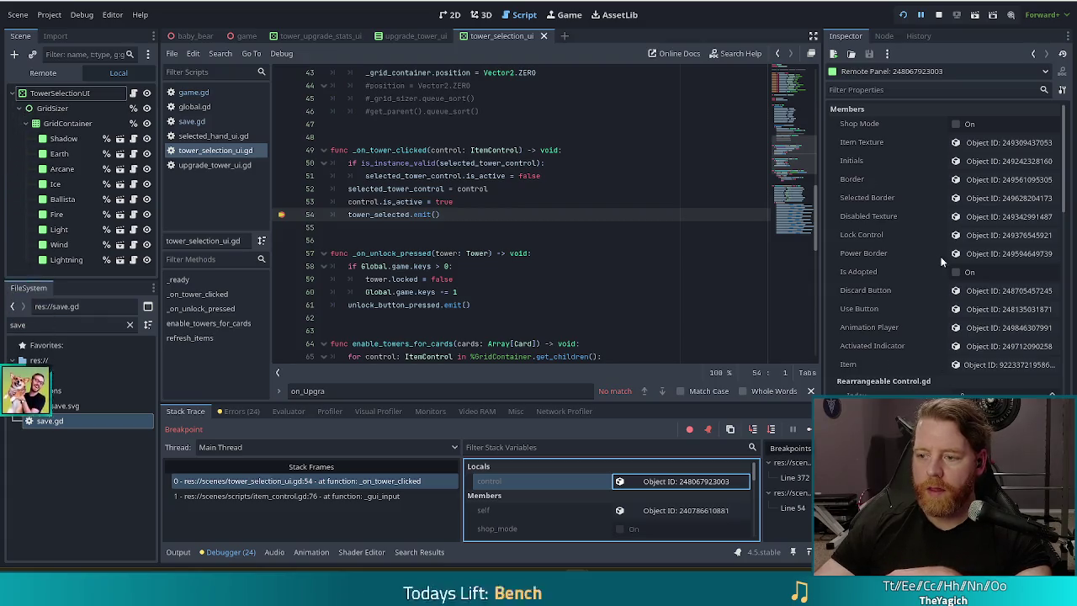
click(975, 363)
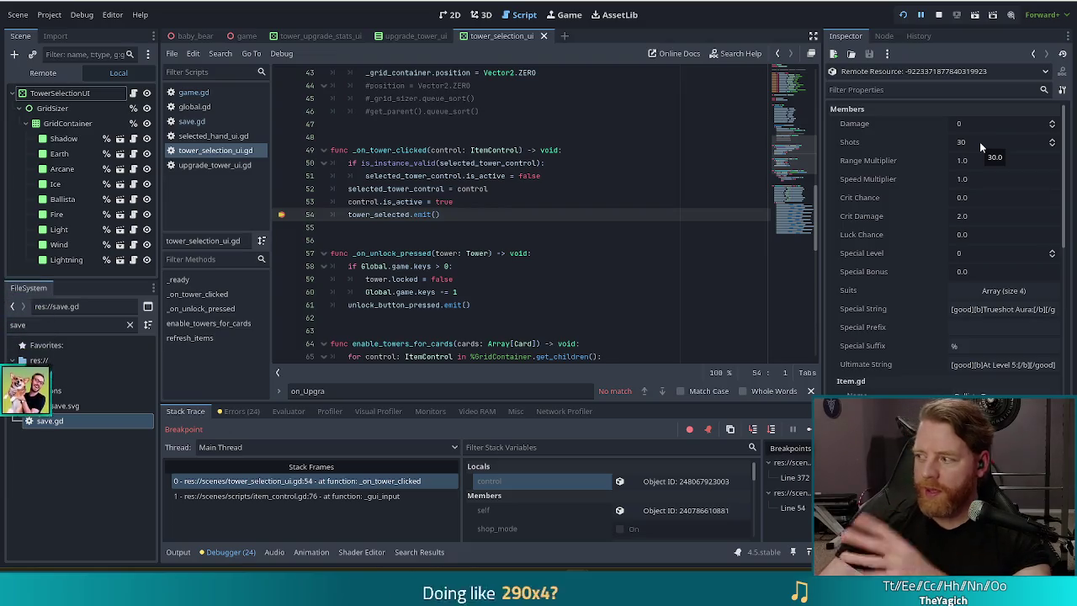
click(459, 215)
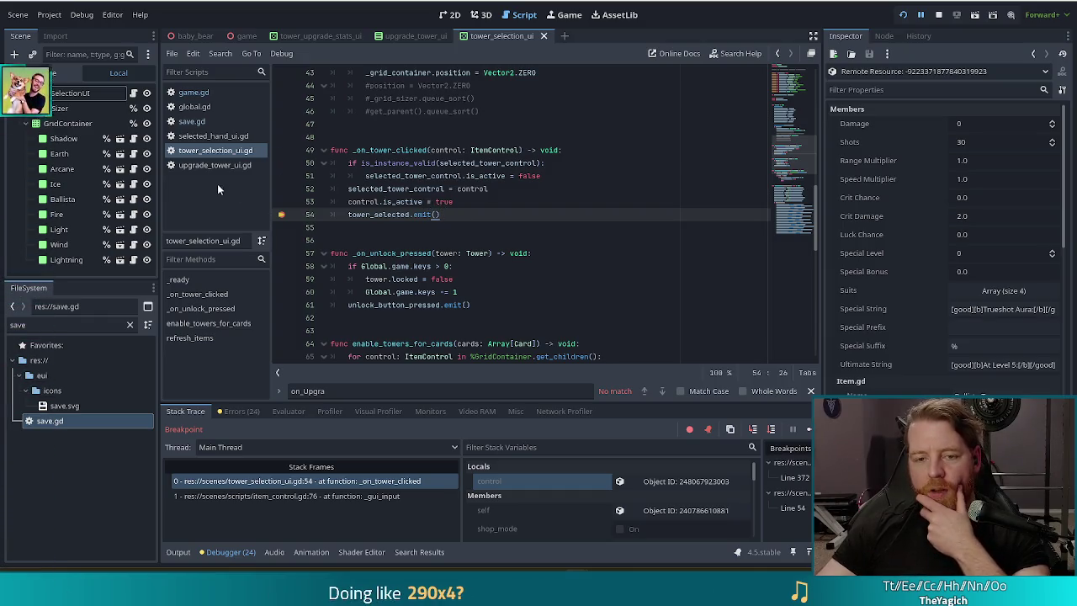
Open the tower_upgrade_stats_ui scene and review update_stats with its Tower3D parameter
click(217, 166)
scroll(484, 274, down, 9)
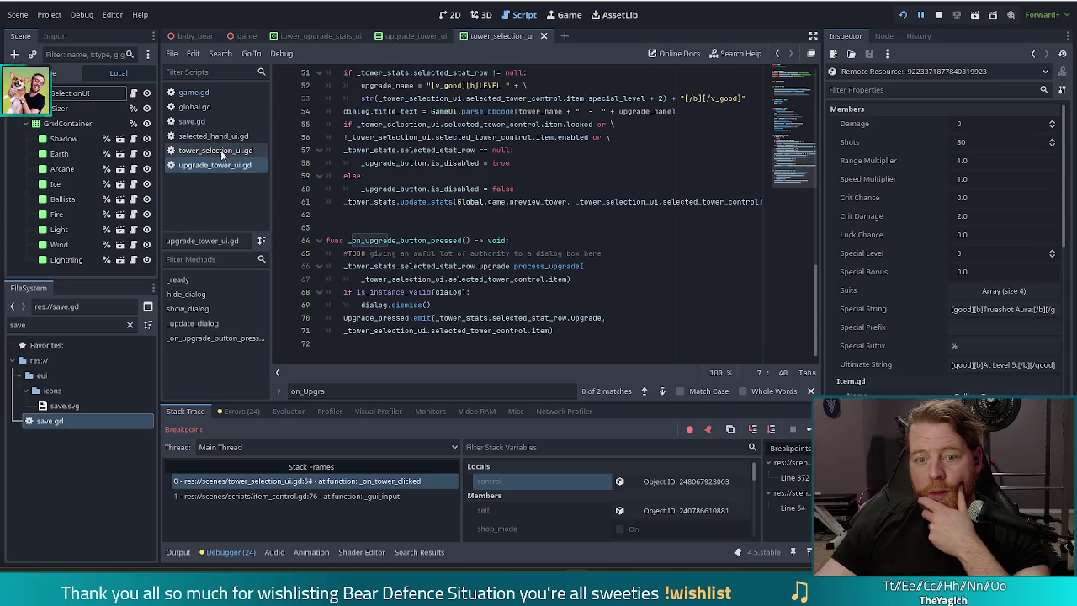
click(333, 35)
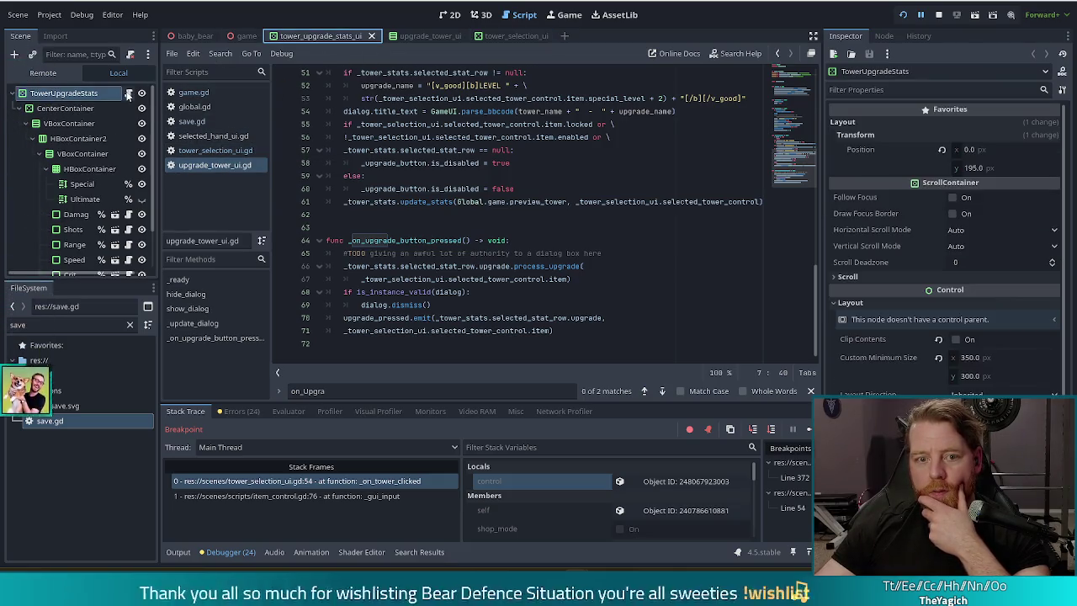
scroll(410, 254, down, 10)
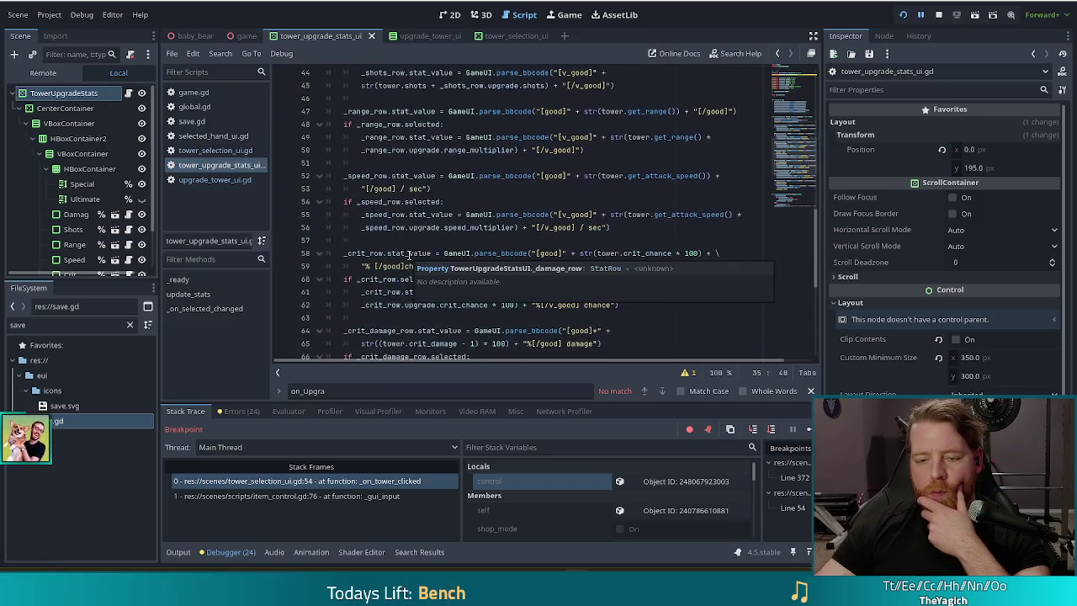
scroll(596, 206, up, 5)
scroll(596, 206, up, 3)
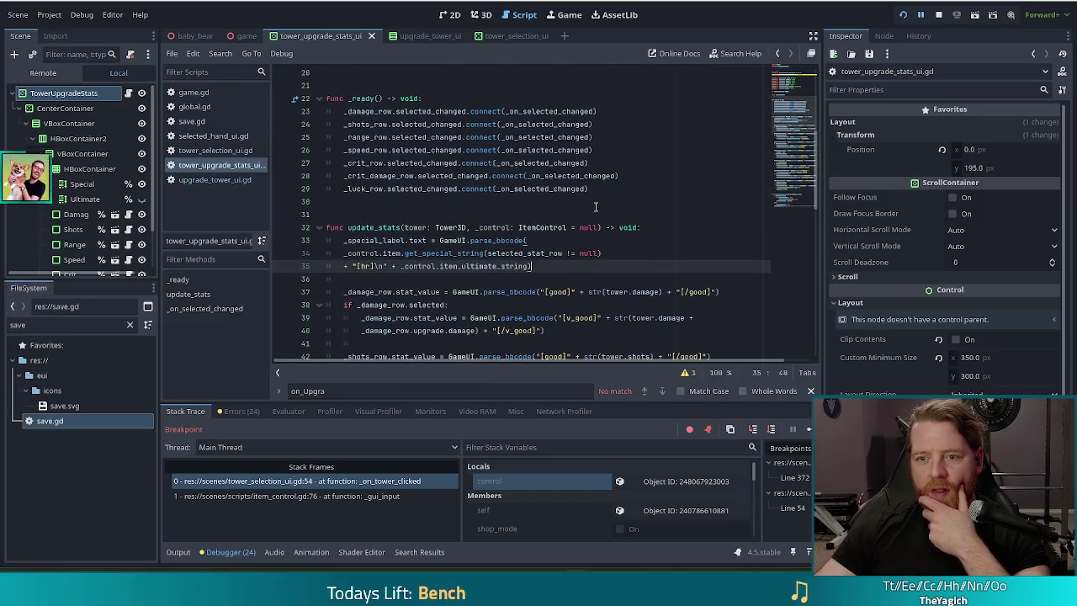
click(461, 227)
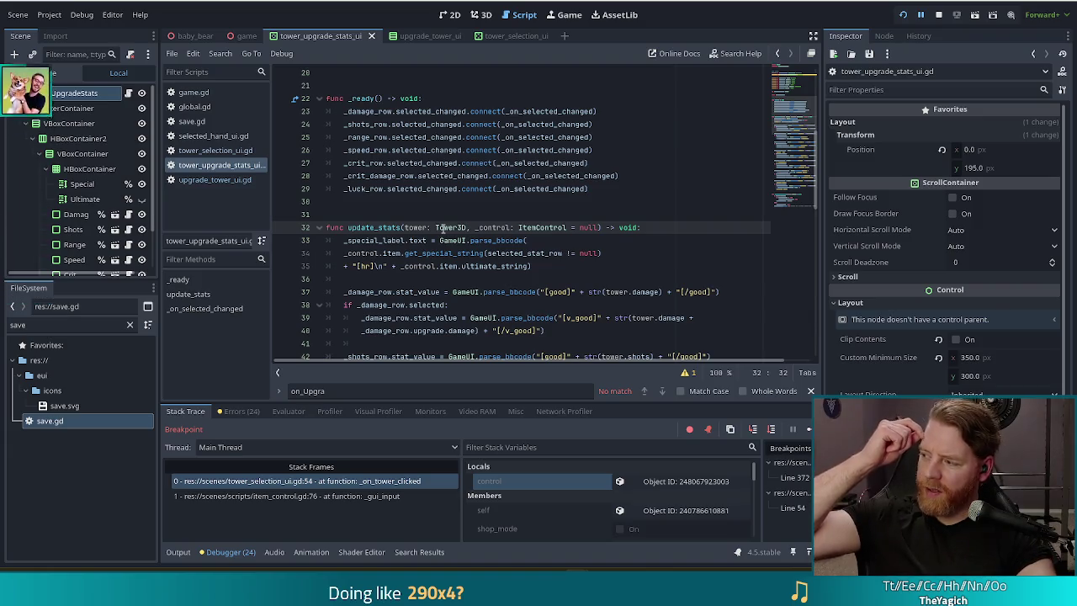
scroll(460, 252, down, 15)
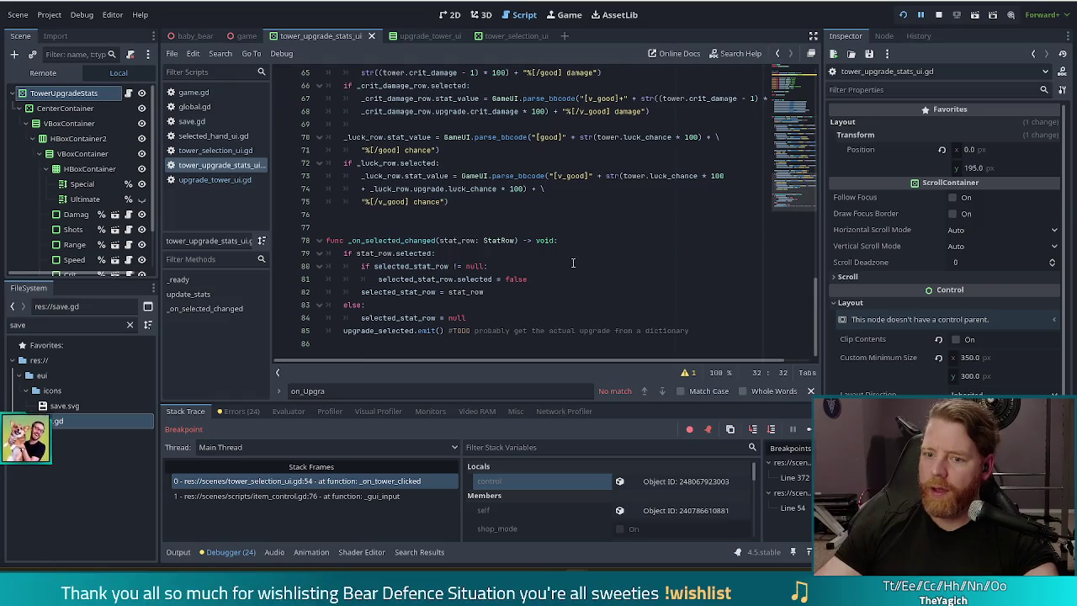
scroll(572, 270, up, 13)
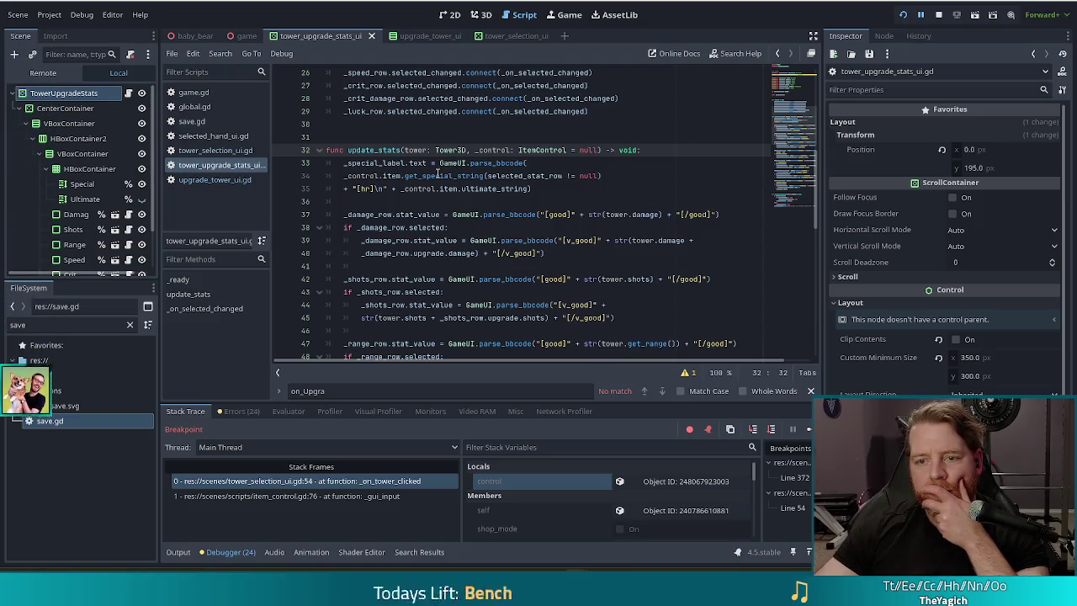
Read through update_stats' speed row code, then return to upgrade_tower_ui.gd
click(405, 149)
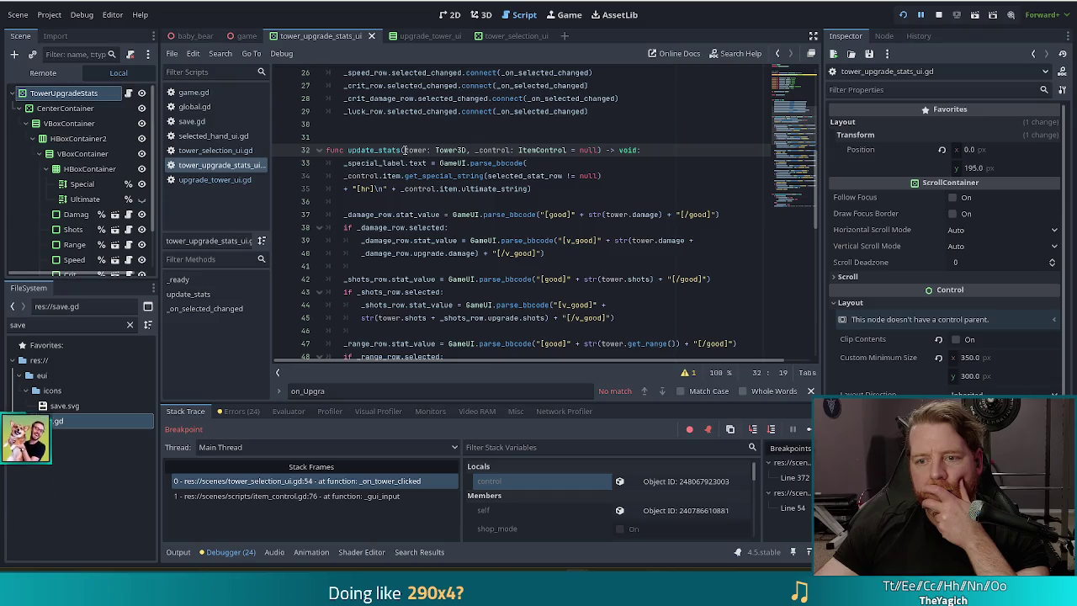
scroll(405, 149, up, 5)
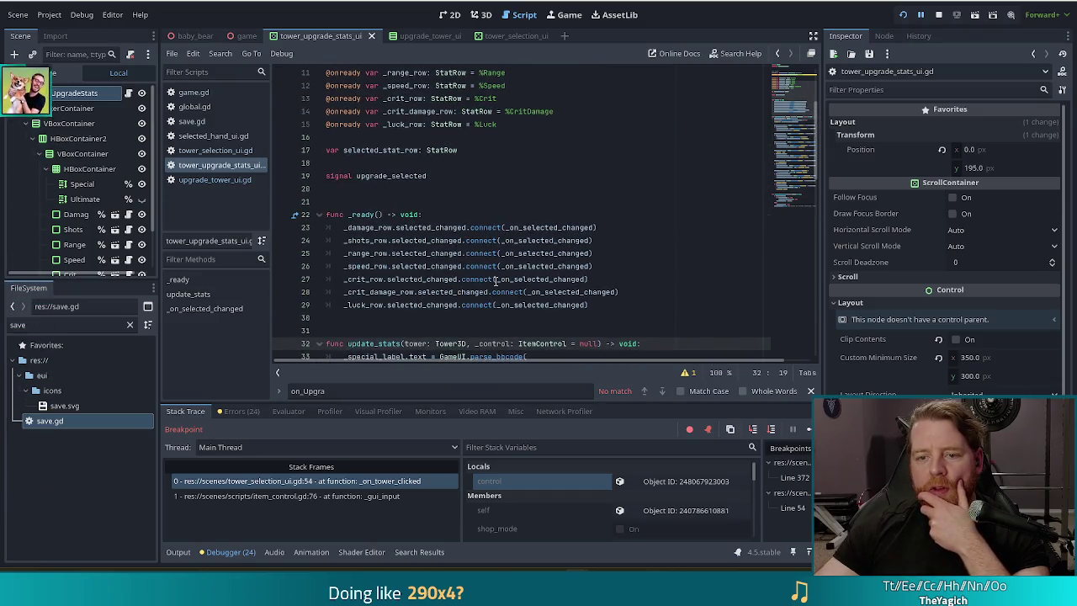
scroll(421, 240, down, 3)
key(Left)
key(Left)
key(Left)
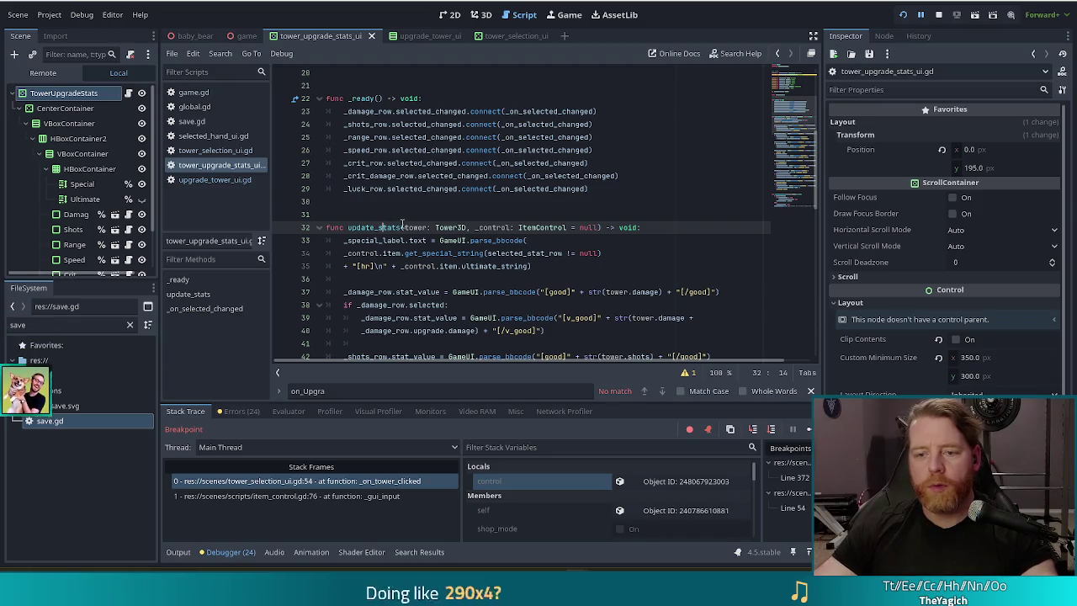
click(471, 150)
scroll(465, 234, down, 15)
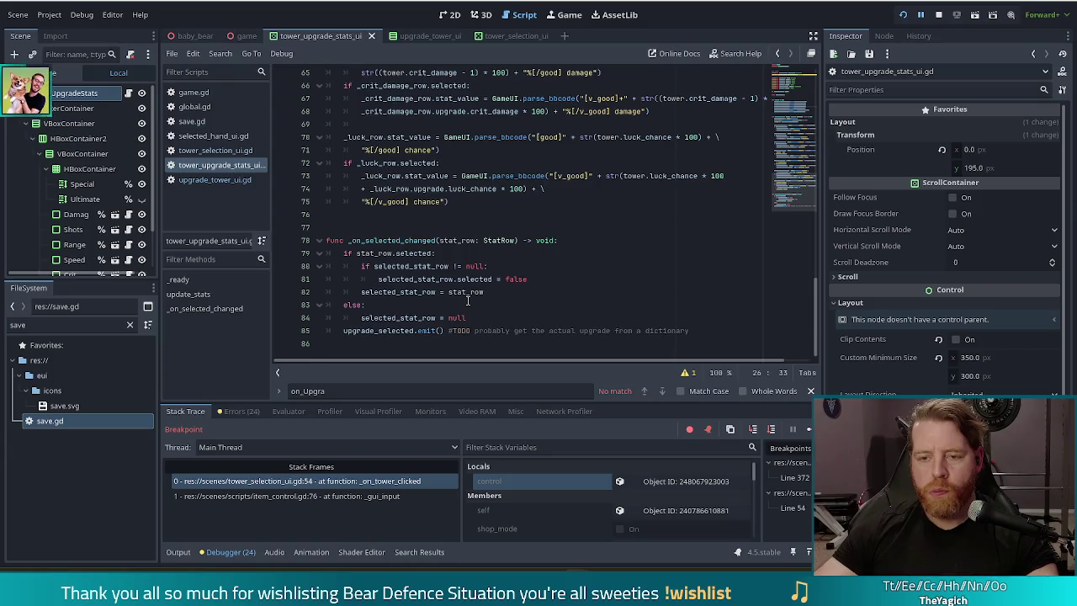
scroll(437, 320, up, 15)
scroll(468, 298, up, 3)
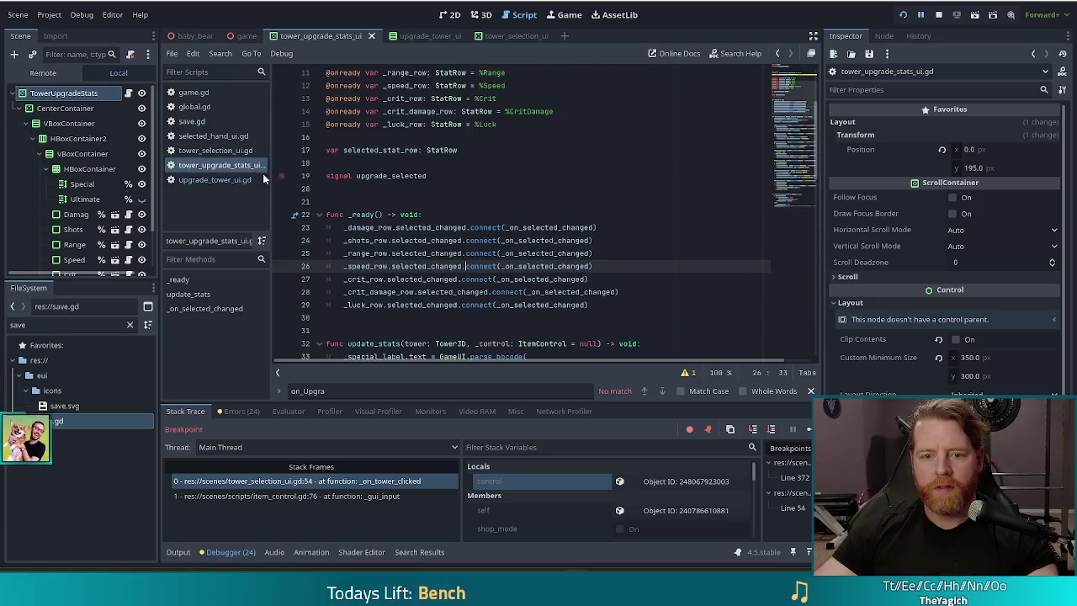
click(213, 181)
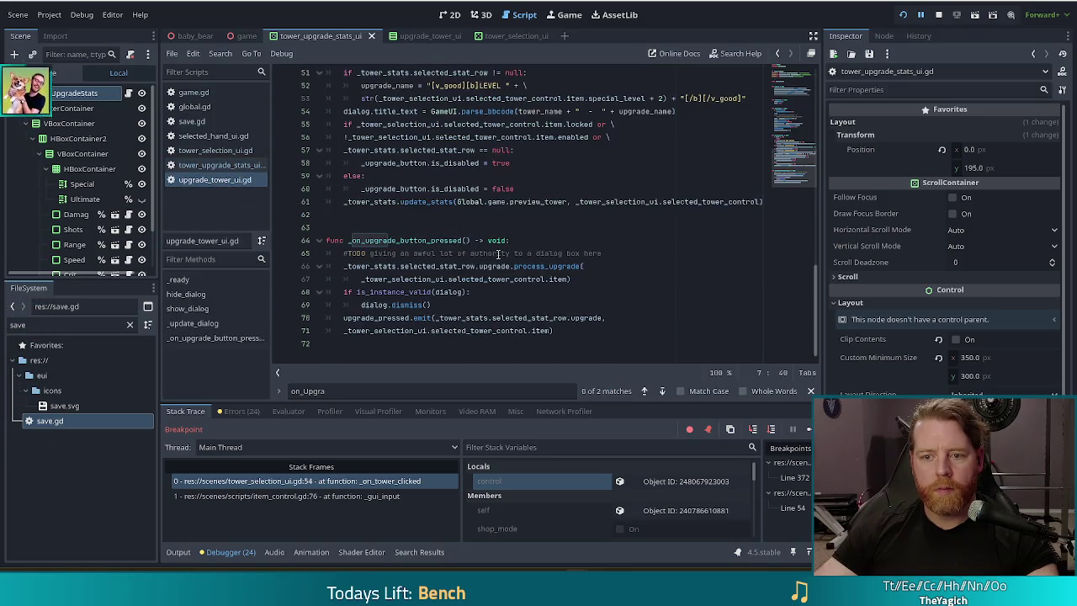
scroll(471, 265, up, 2)
click(427, 278)
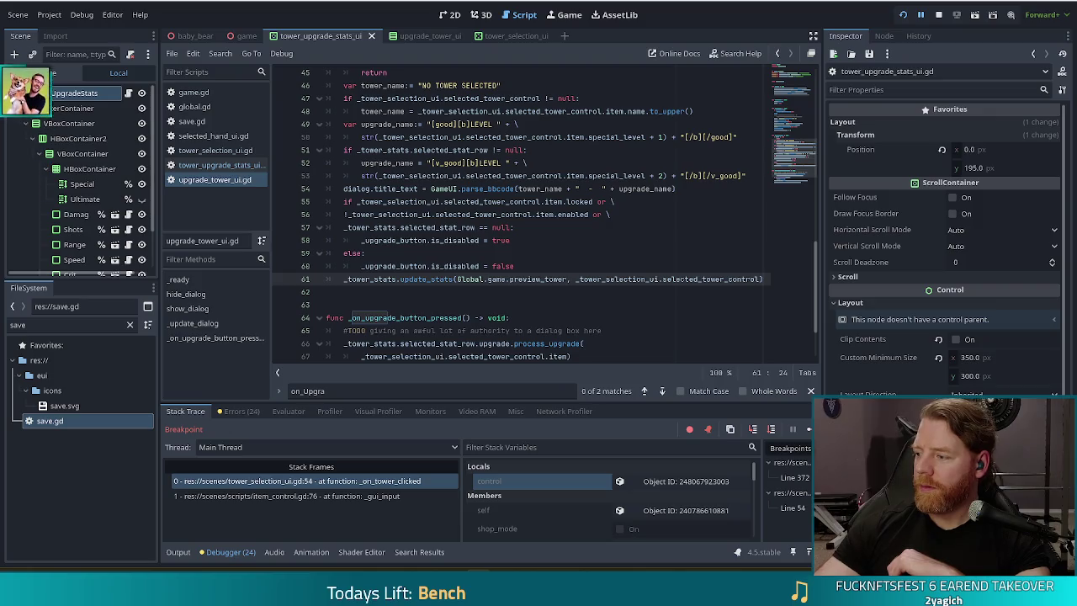
key(alt+Tab)
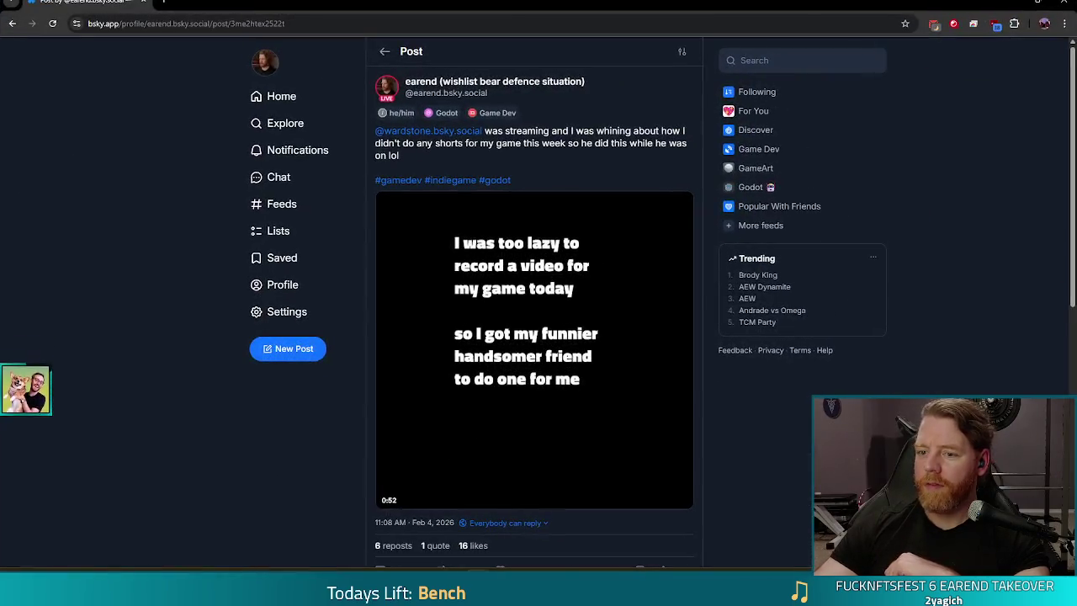
scroll(534, 336, down, 1)
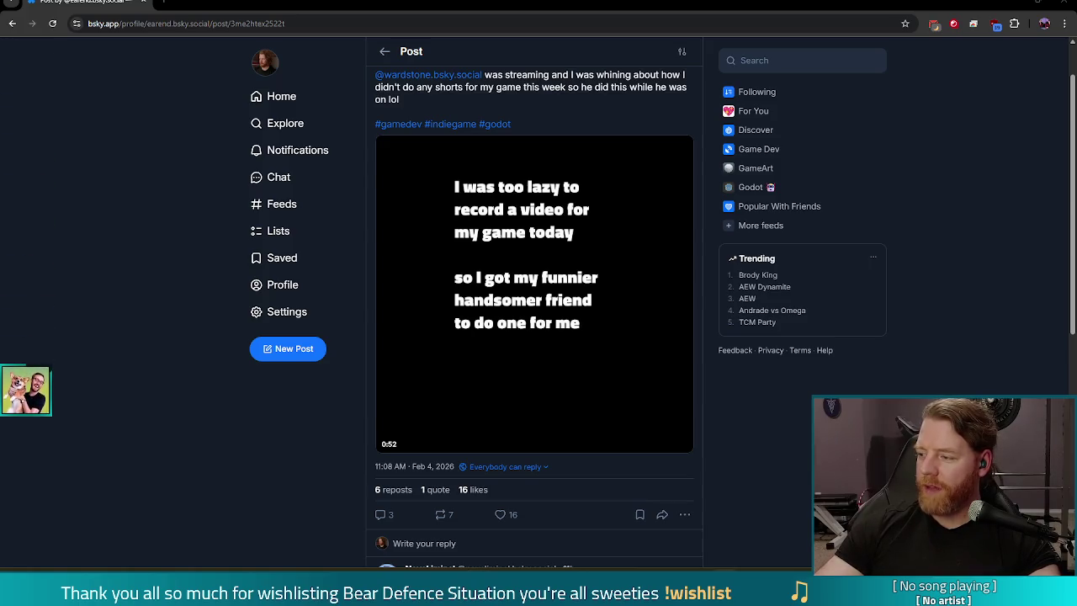
mouse_move(502, 357)
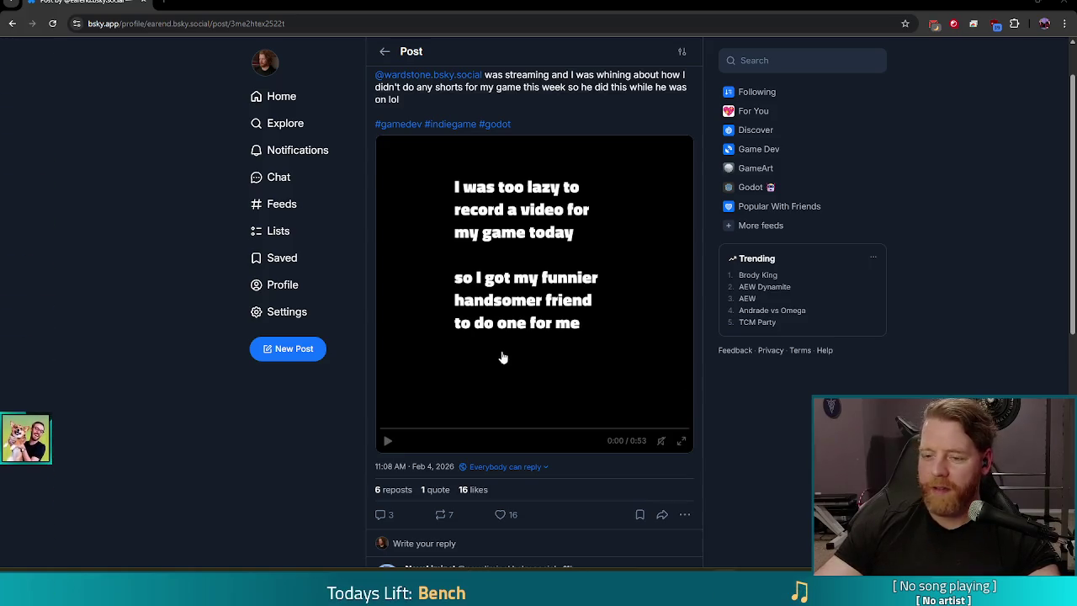
click(681, 440)
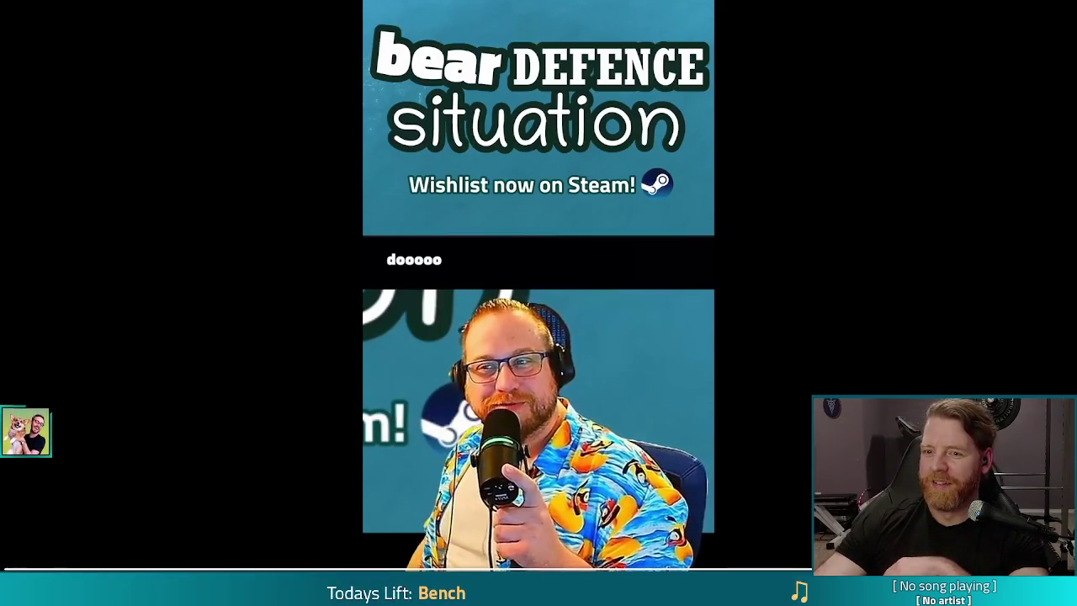
key(Escape)
click(409, 396)
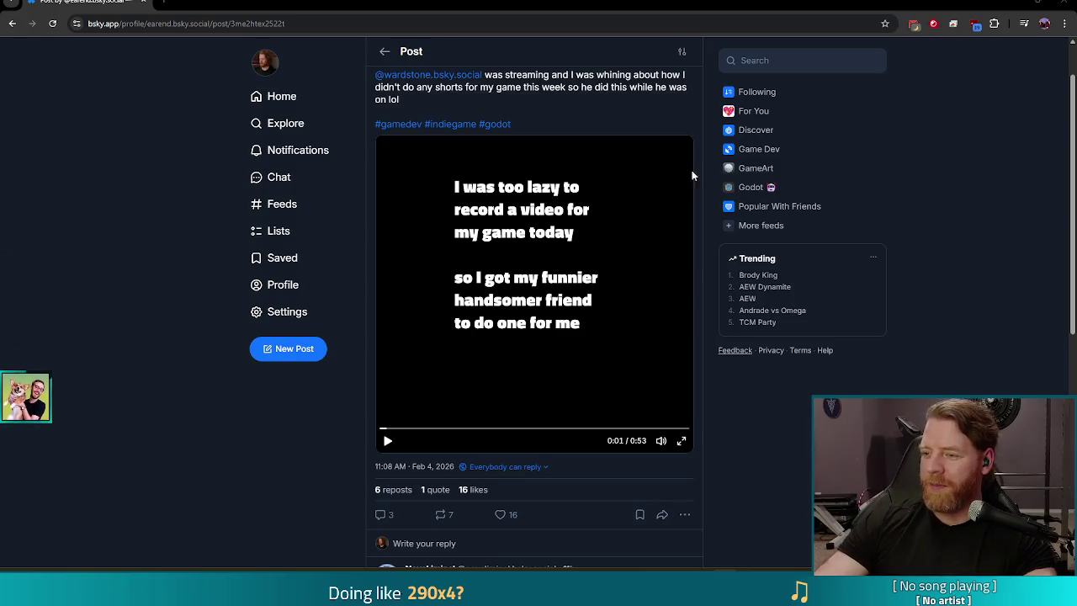
key(alt+Tab)
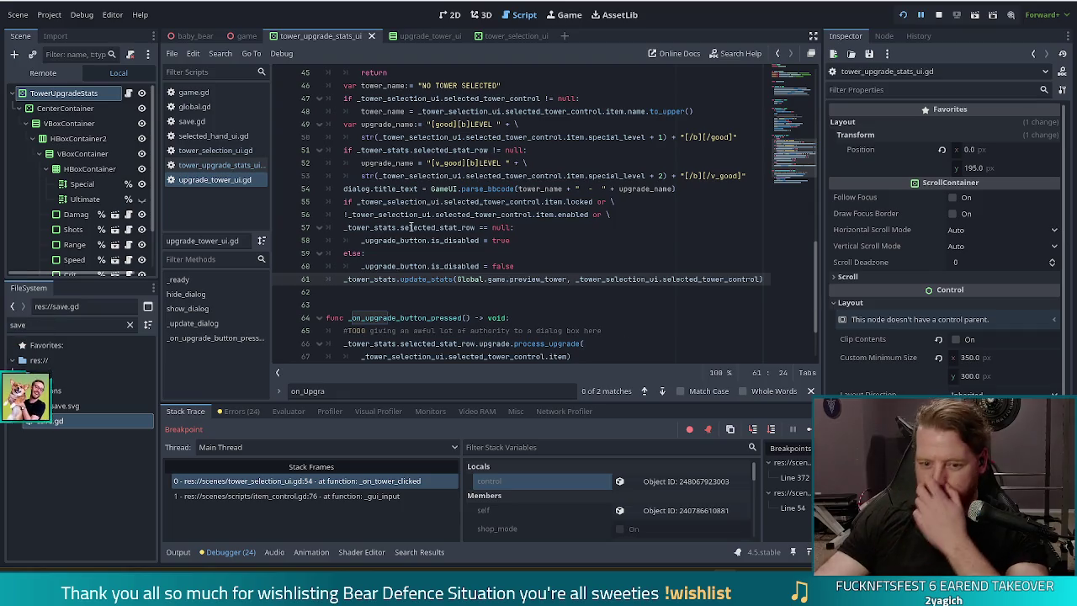
Review lines 53–61 of upgrade_tower_ui.gd, ending on the update_stats call passing preview_tower
click(475, 202)
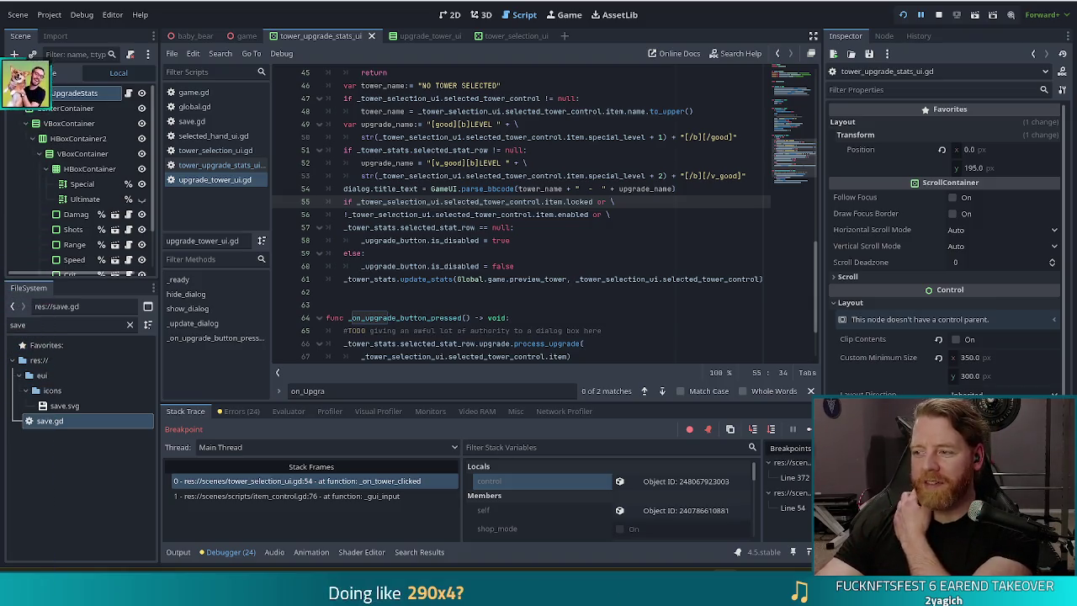
click(514, 176)
scroll(431, 202, up, 2)
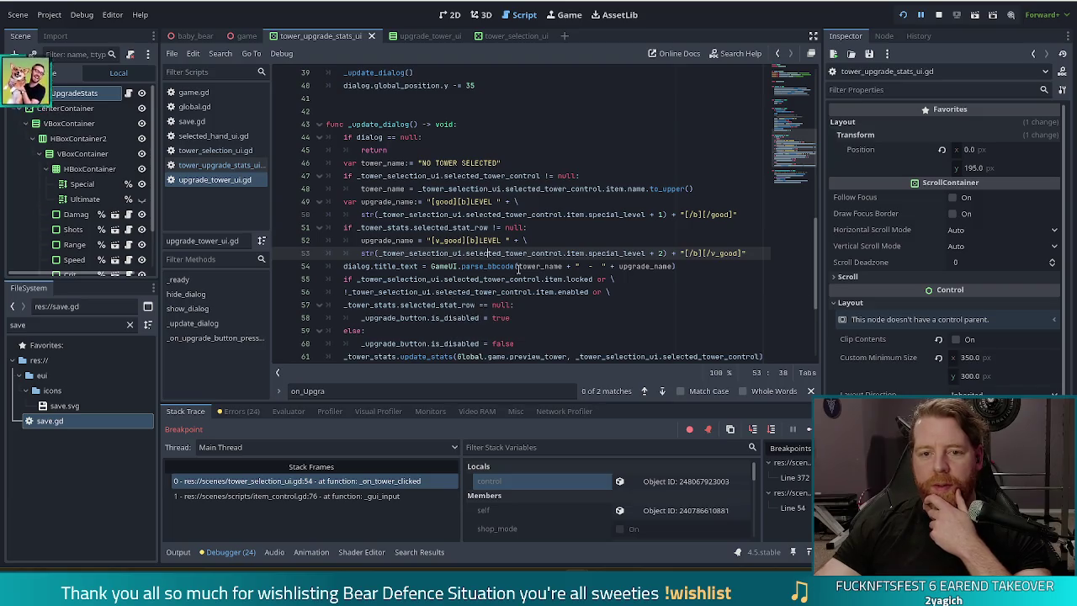
scroll(453, 266, down, 3)
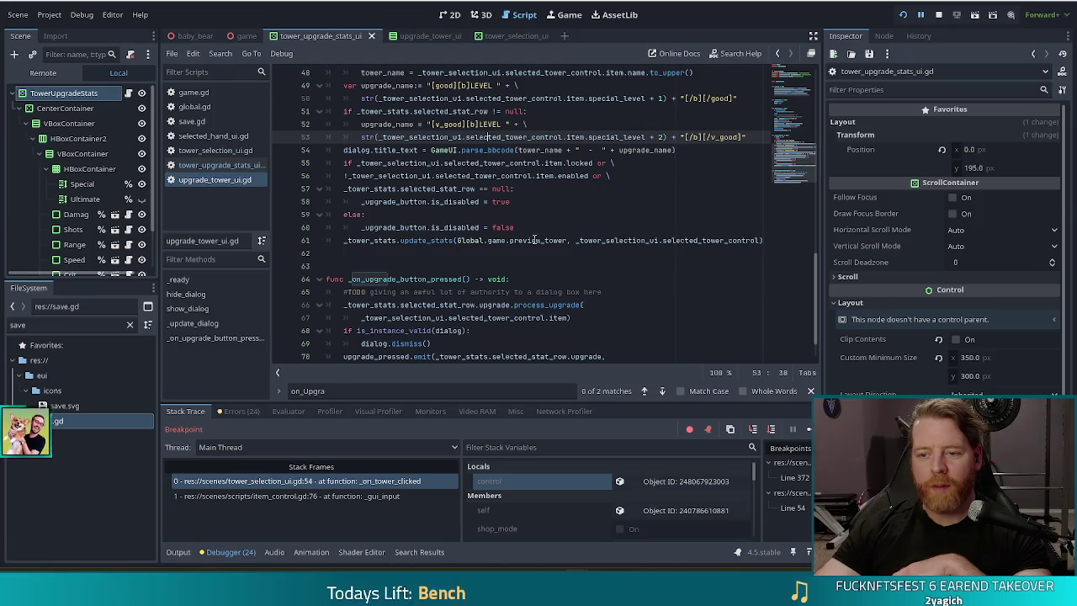
click(569, 240)
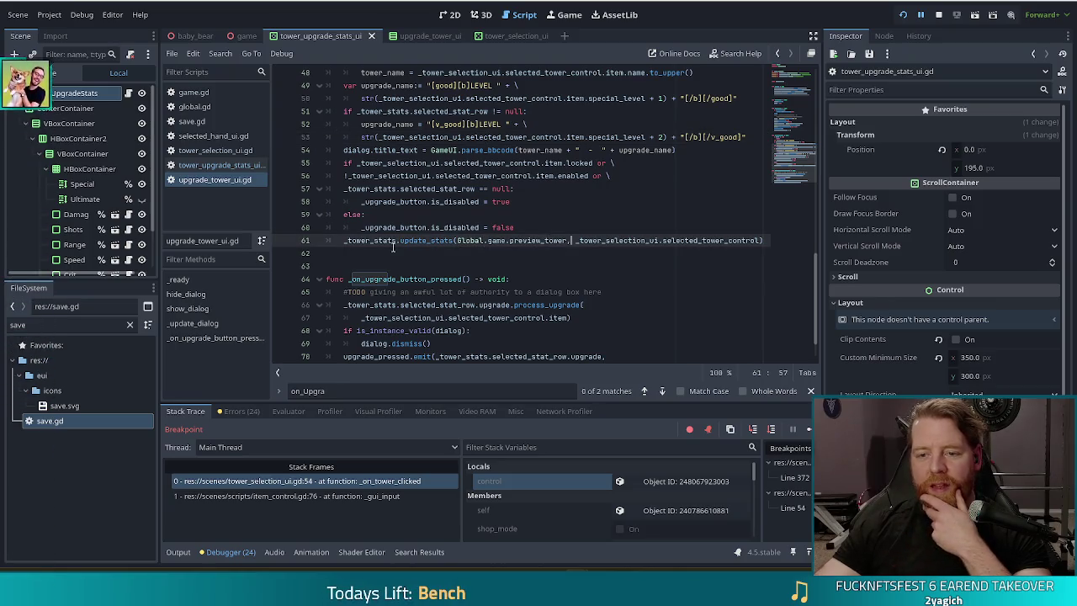
mouse_move(445, 240)
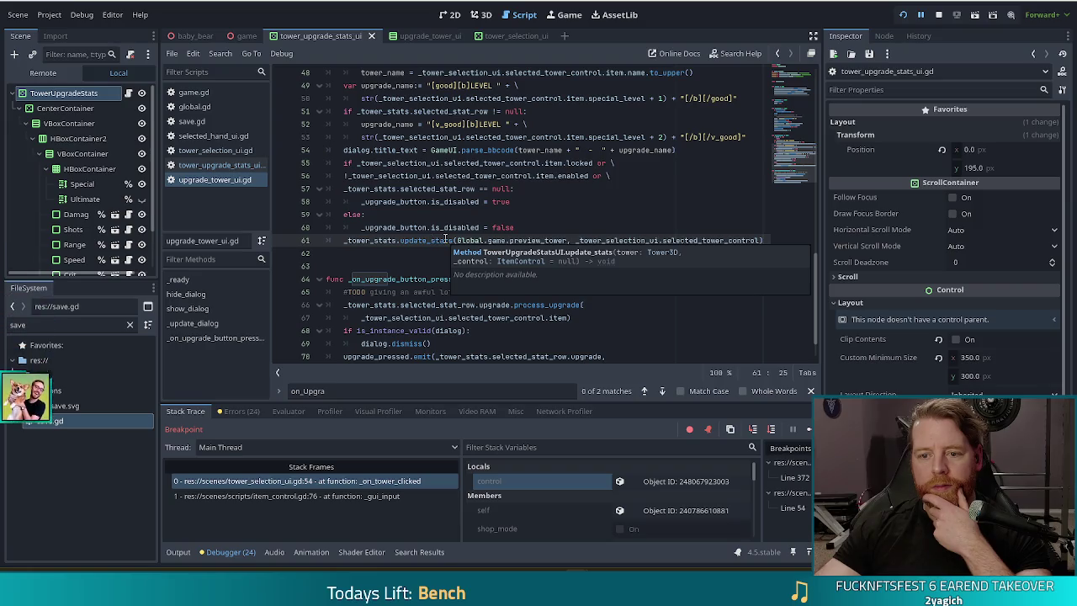
Glance at tower_upgrade_stats_ui.gd, then try replacing line 61's preview_tower argument and undo it
click(206, 164)
click(779, 80)
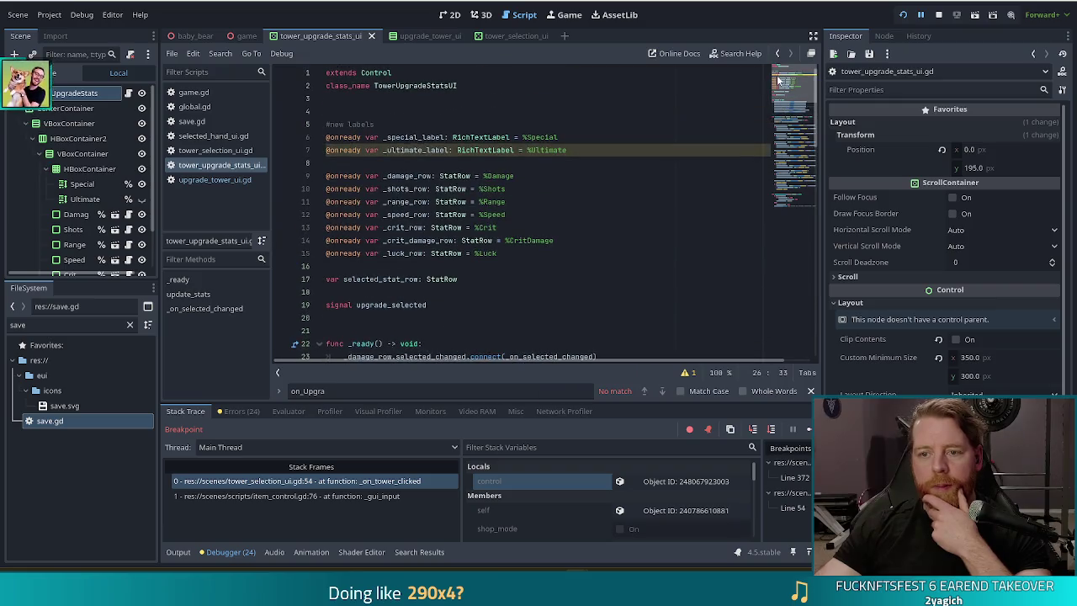
key(alt+Left)
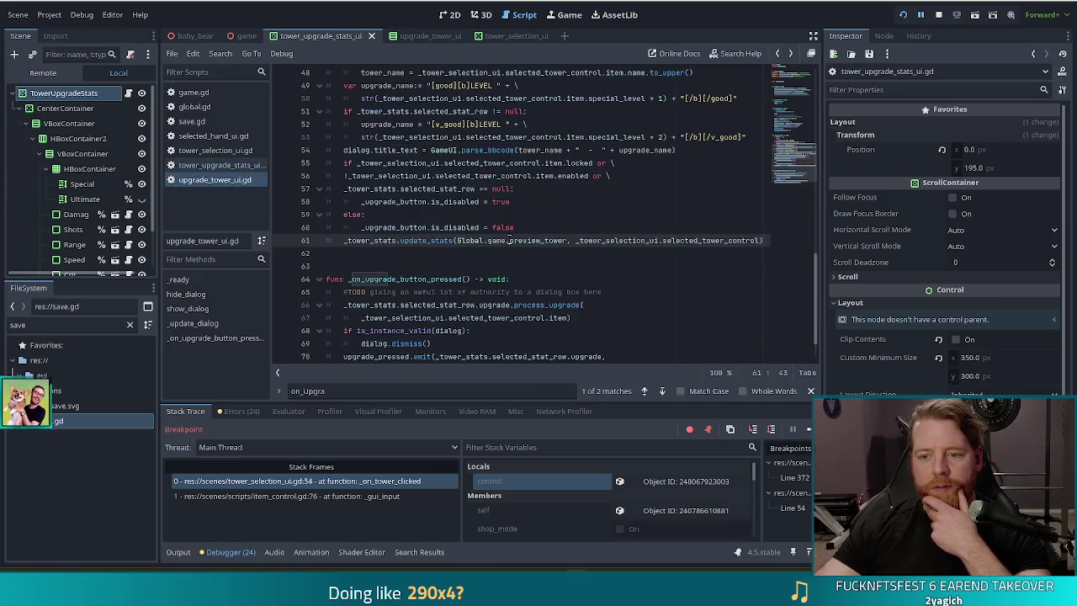
mouse_move(508, 239)
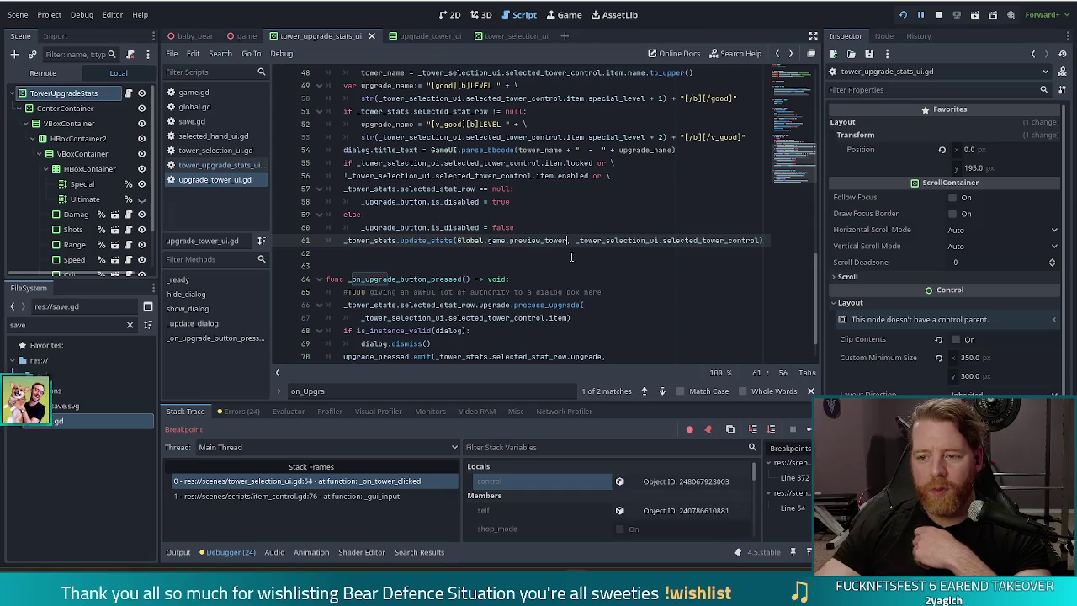
shift+click(456, 240)
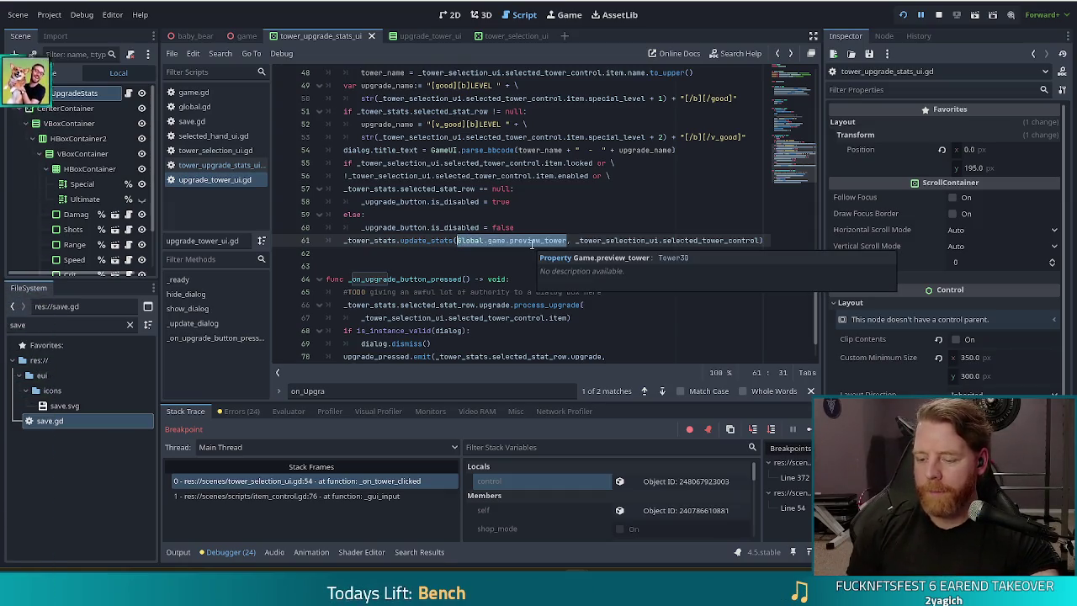
text(_to)
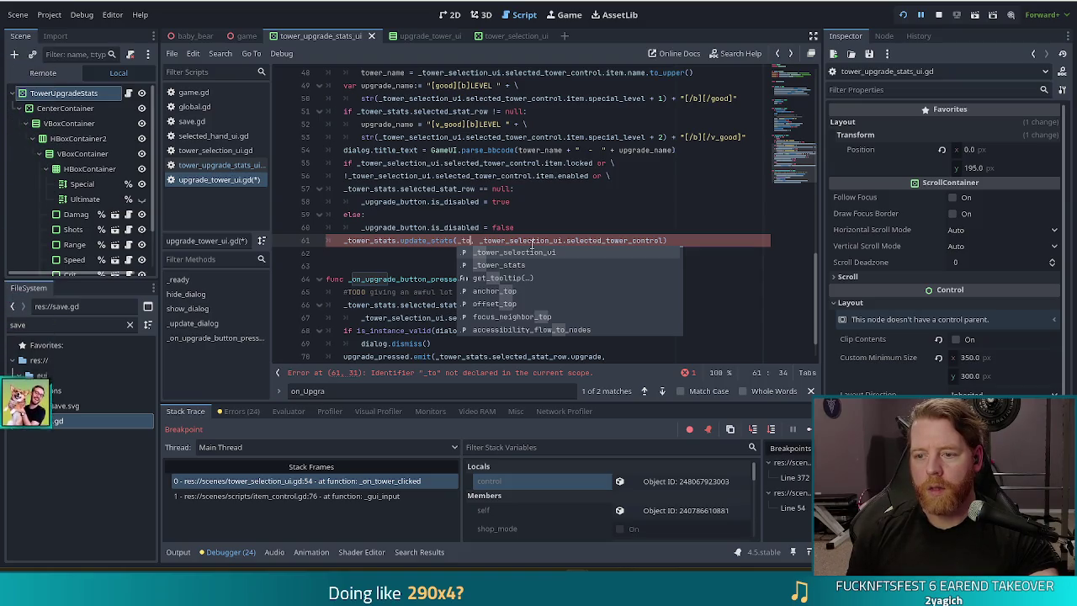
key(Escape)
key(ctrl+z)
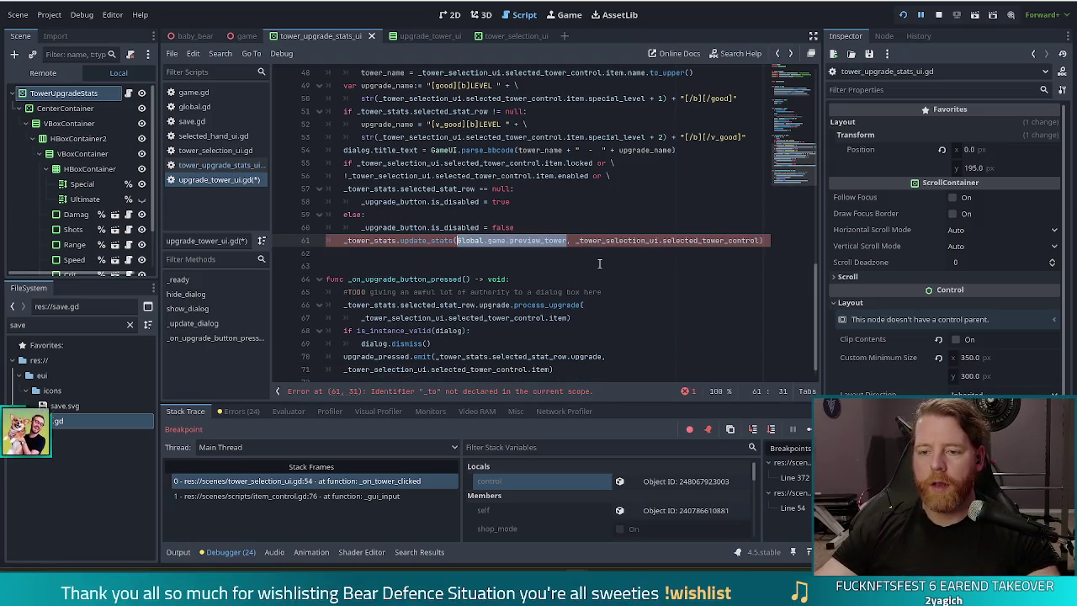
click(579, 240)
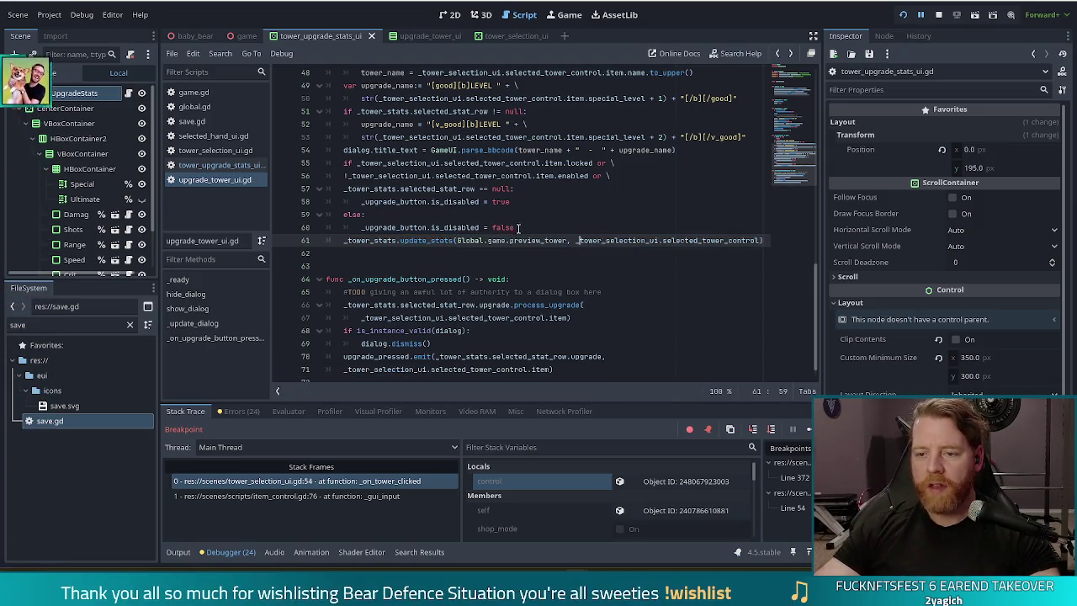
key(Left)
key(Left)
key(Left)
Jump to the update_stats definition in tower_upgrade_stats_ui.gd
mouse_move(751, 240)
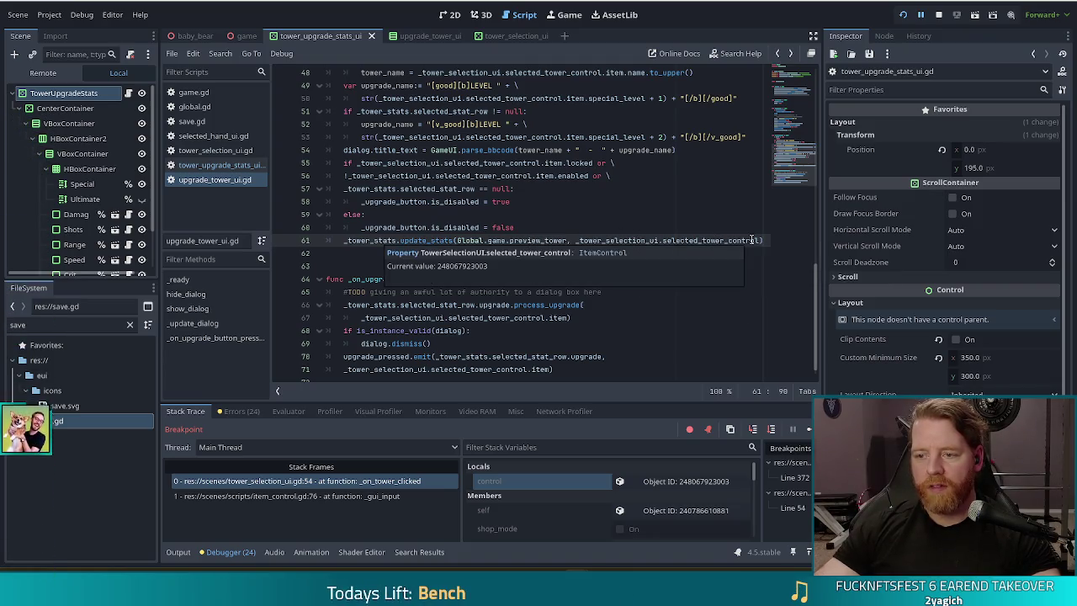
ctrl+click(418, 243)
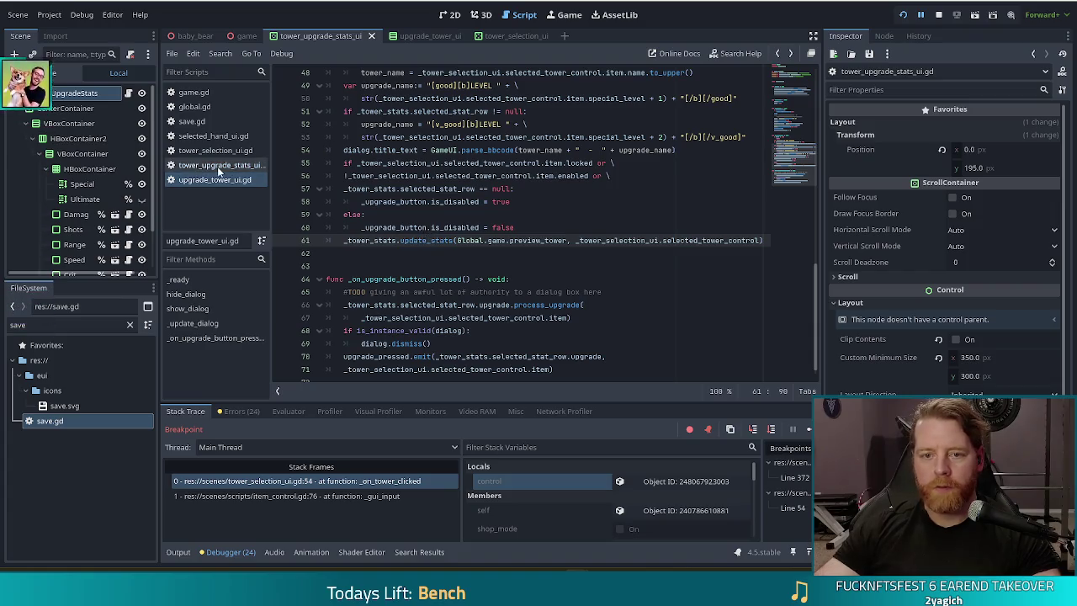
scroll(522, 266, down, 4)
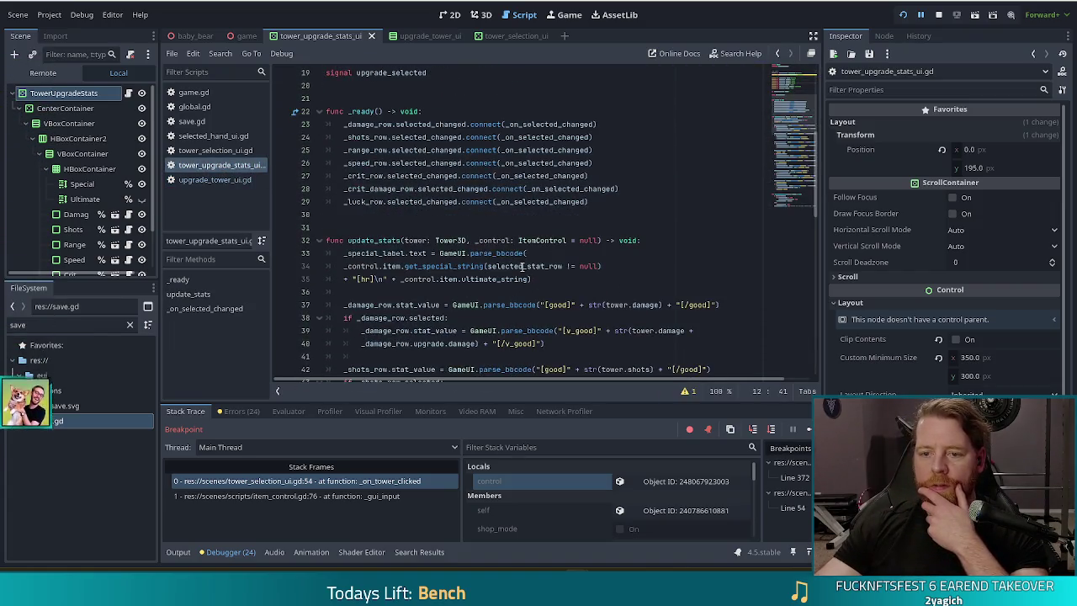
scroll(523, 266, down, 2)
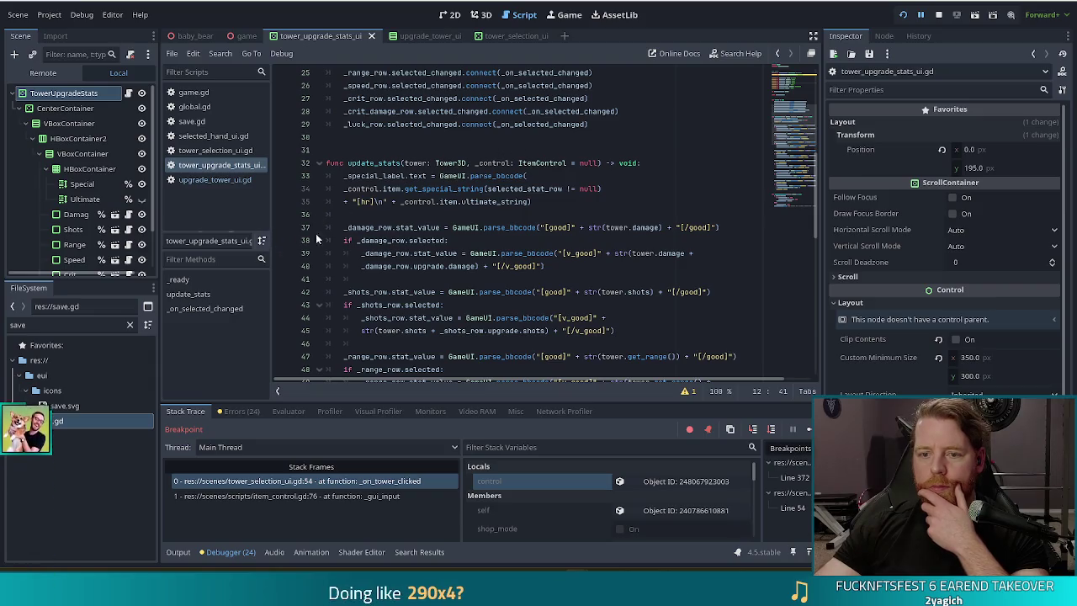
click(418, 189)
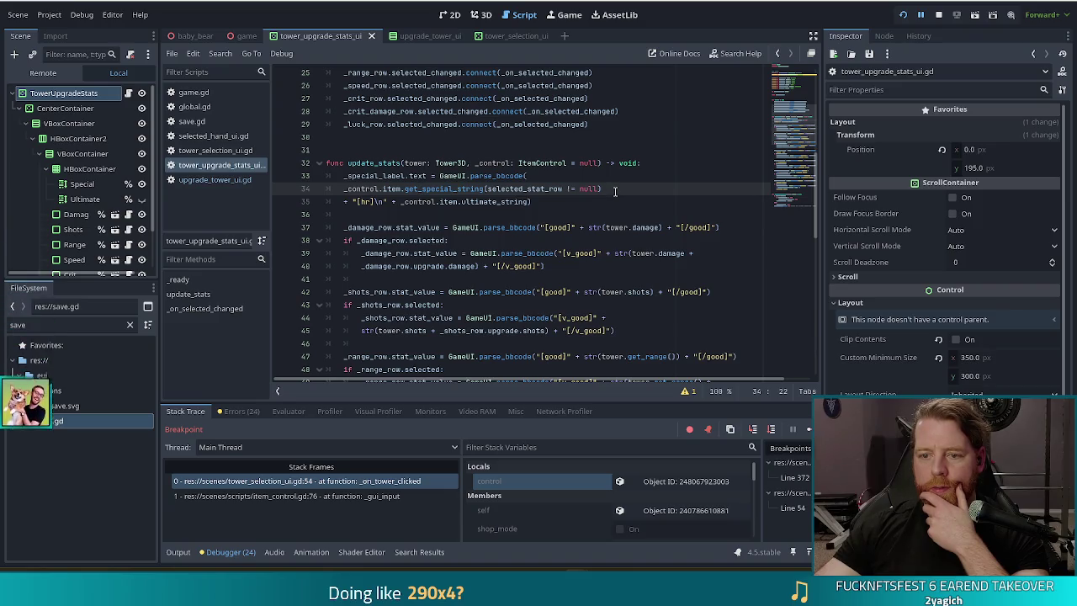
click(530, 202)
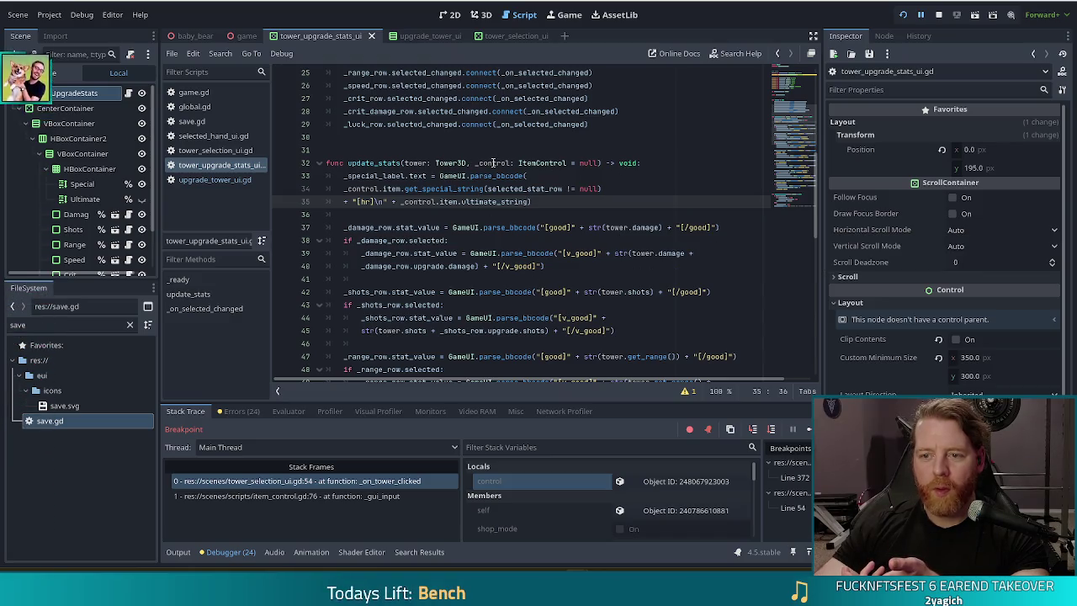
click(543, 162)
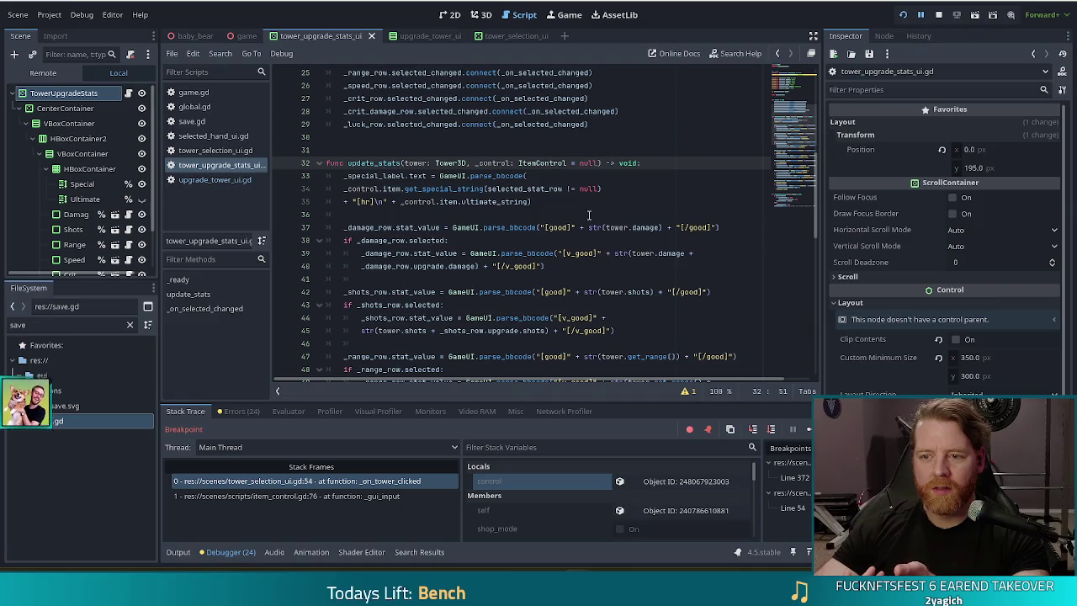
scroll(589, 214, down, 1)
scroll(589, 215, up, 2)
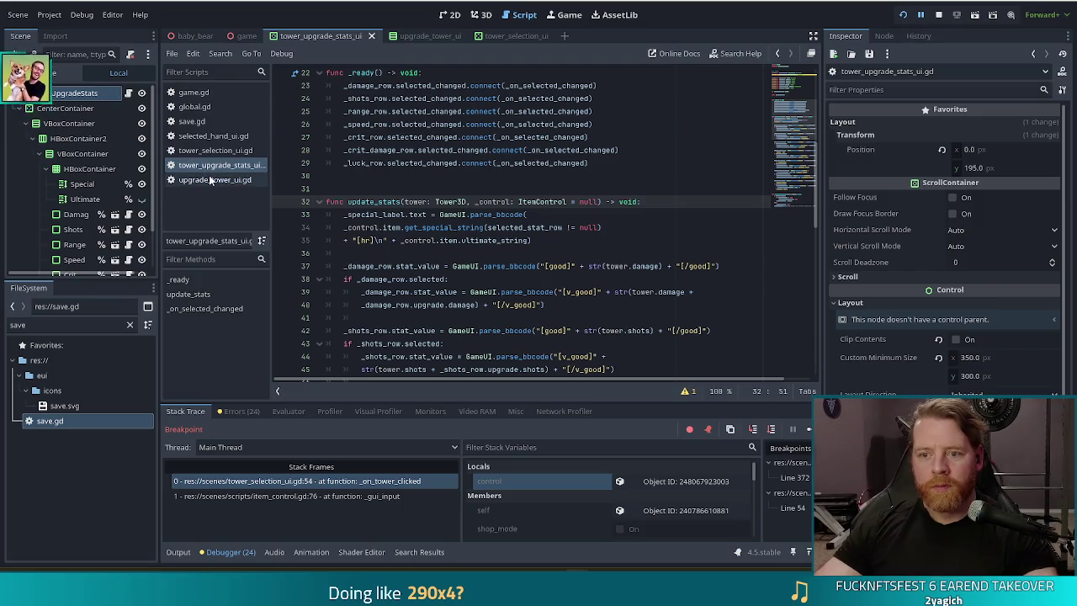
mouse_move(598, 202)
mouse_down()
mouse_move(386, 202)
mouse_move(404, 202)
mouse_up()
text(tower: Tower)
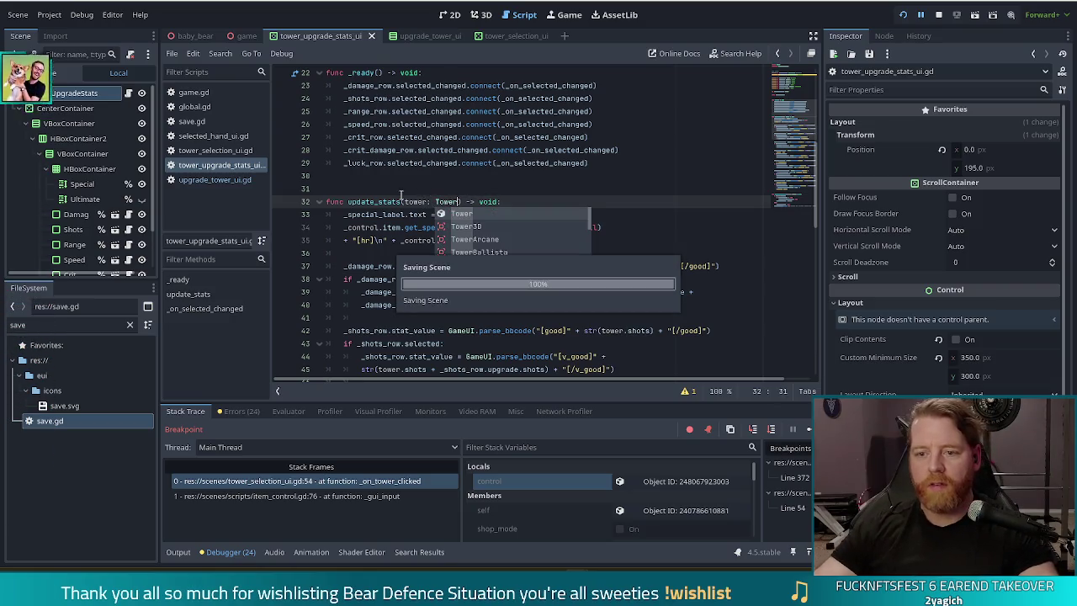
In upgrade_tower_ui.gd, pass selected_tower_control.item to update_stats instead of preview_tower, and save
key(Escape)
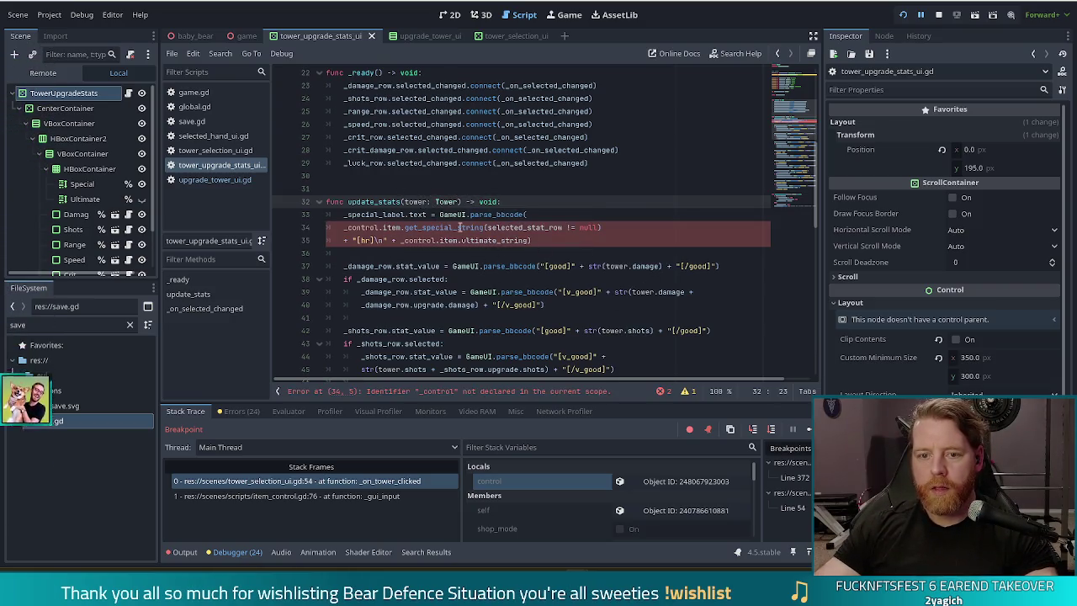
click(219, 180)
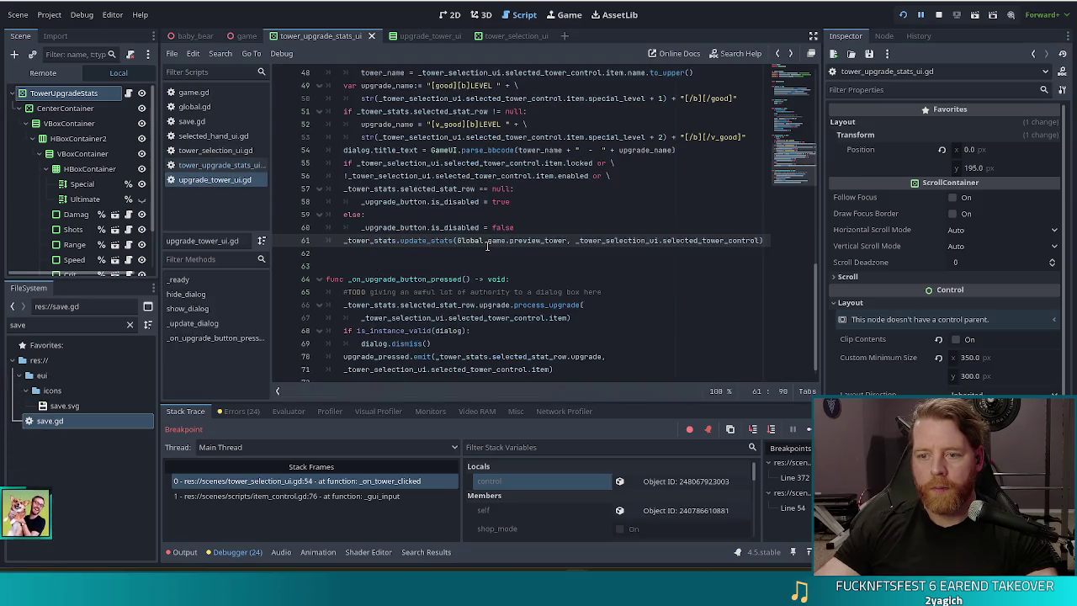
click(574, 241)
key(ctrl+shift+Left)
key(ctrl+shift+Left)
key(ctrl+shift+Left)
key(BackSpace)
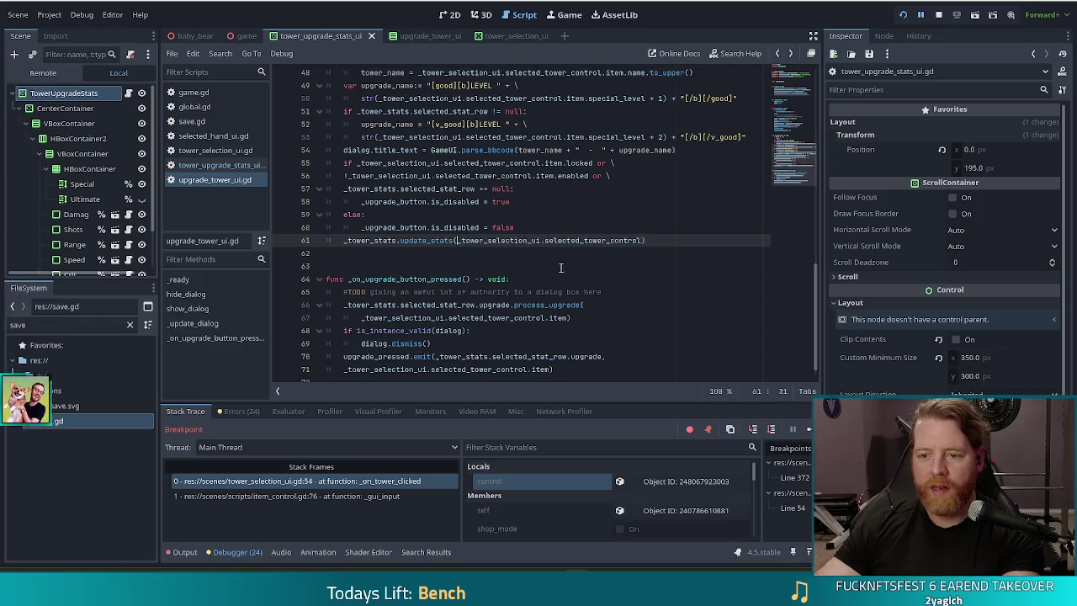
click(663, 241)
key(Left)
text(.)
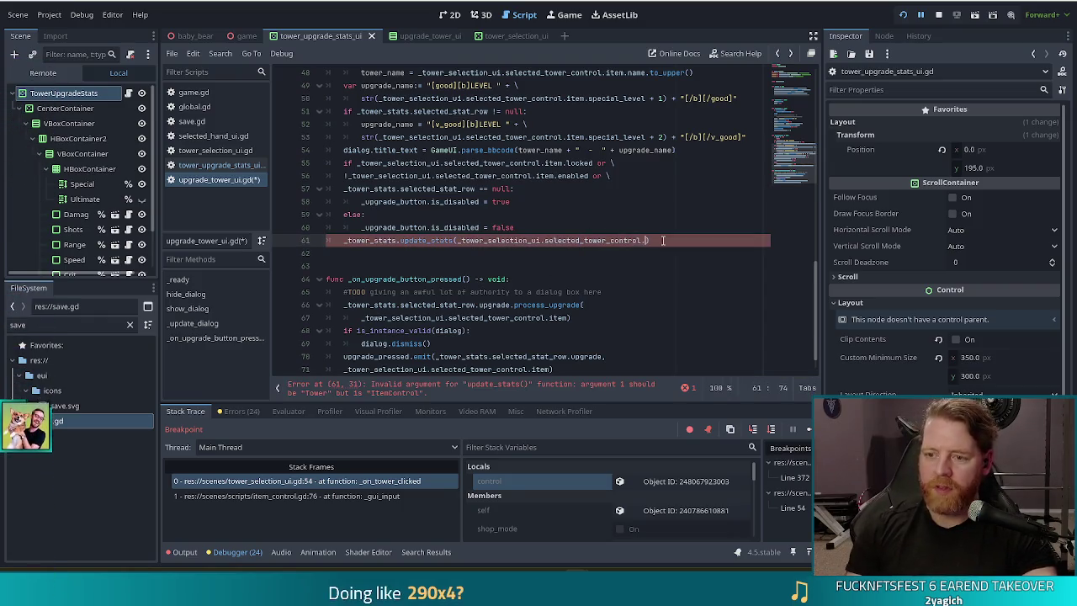
text(item)
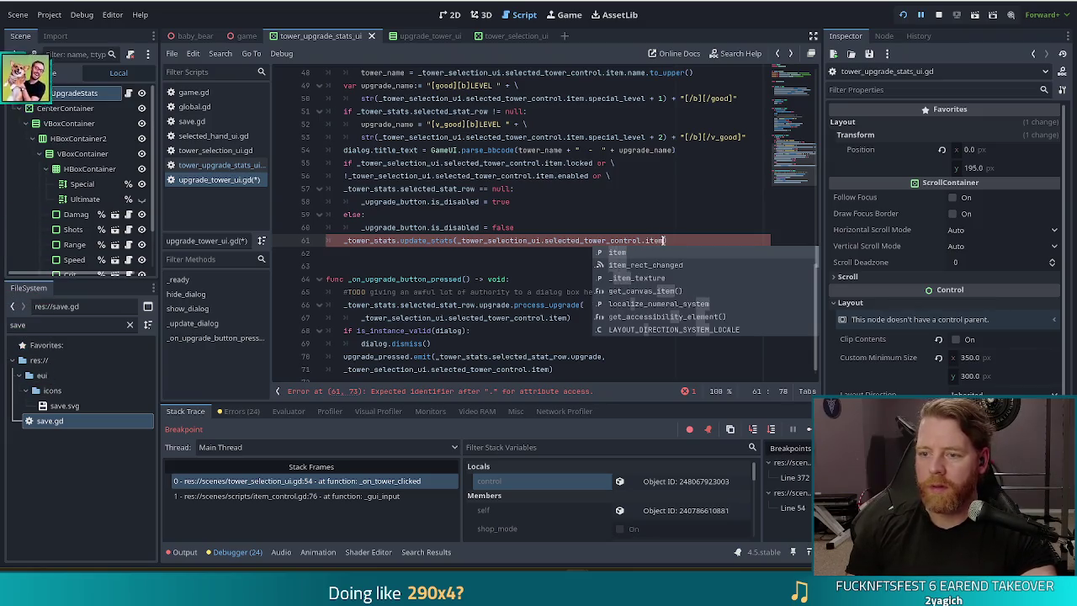
key(ctrl+s)
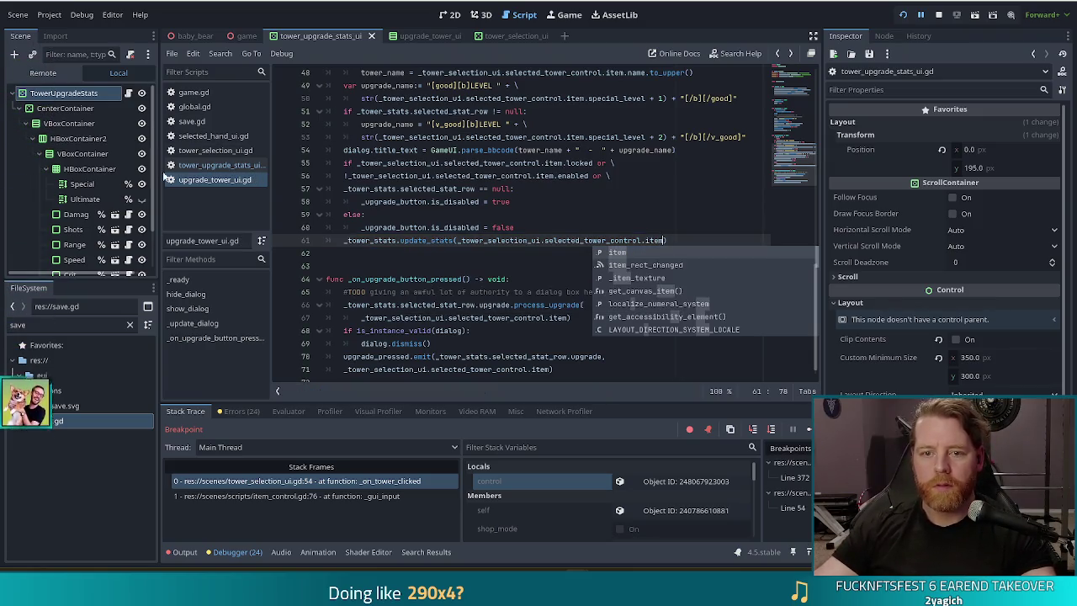
Make line 34 of update_stats read the special string from tower instead of _control.item
click(220, 165)
click(571, 227)
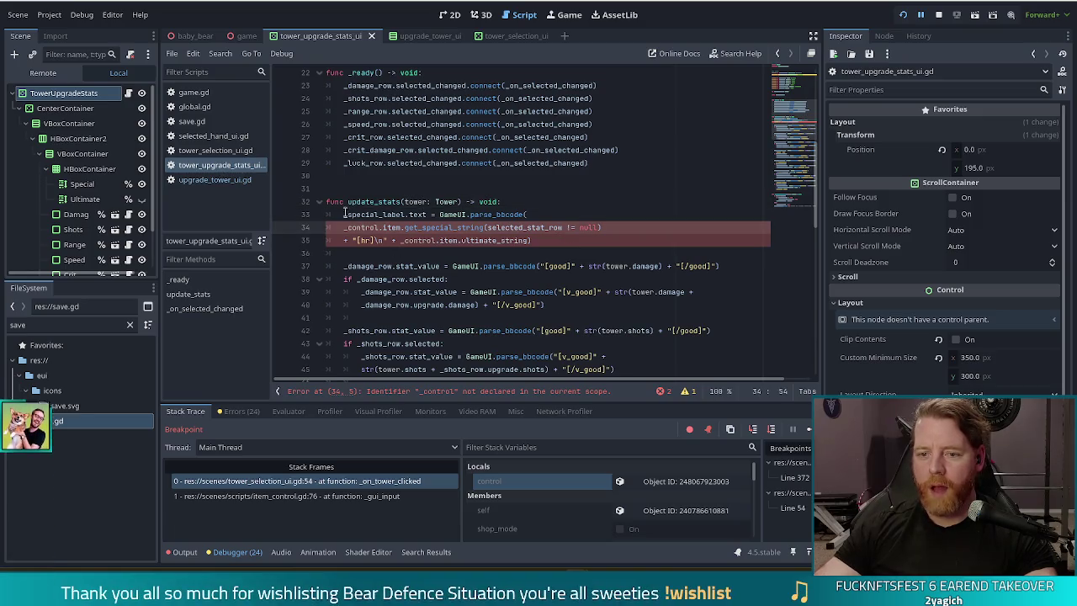
drag(343, 227, 383, 228)
key(BackSpace)
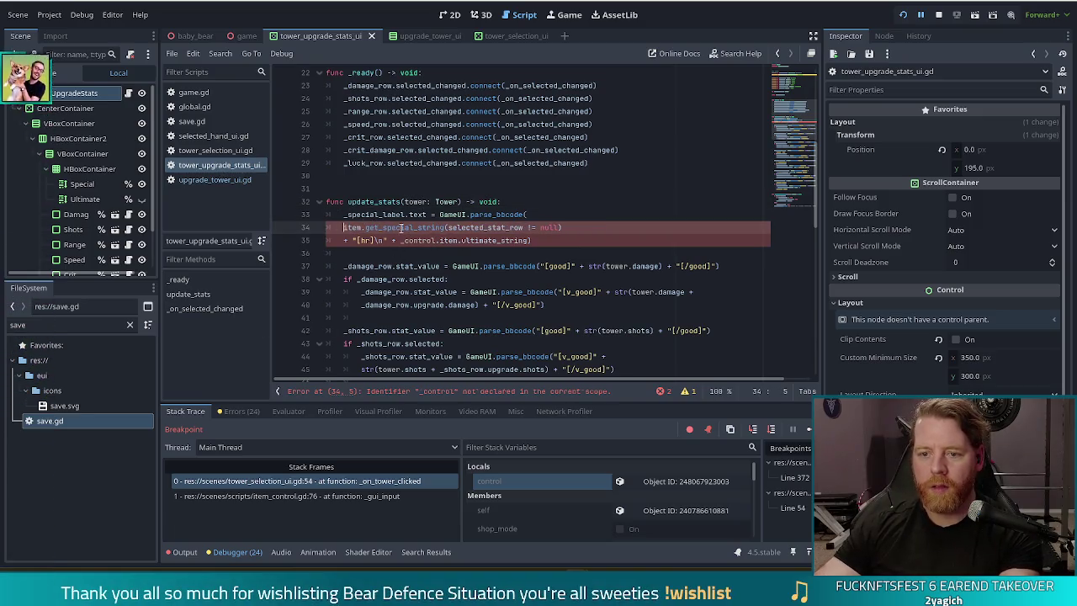
double_click(407, 202)
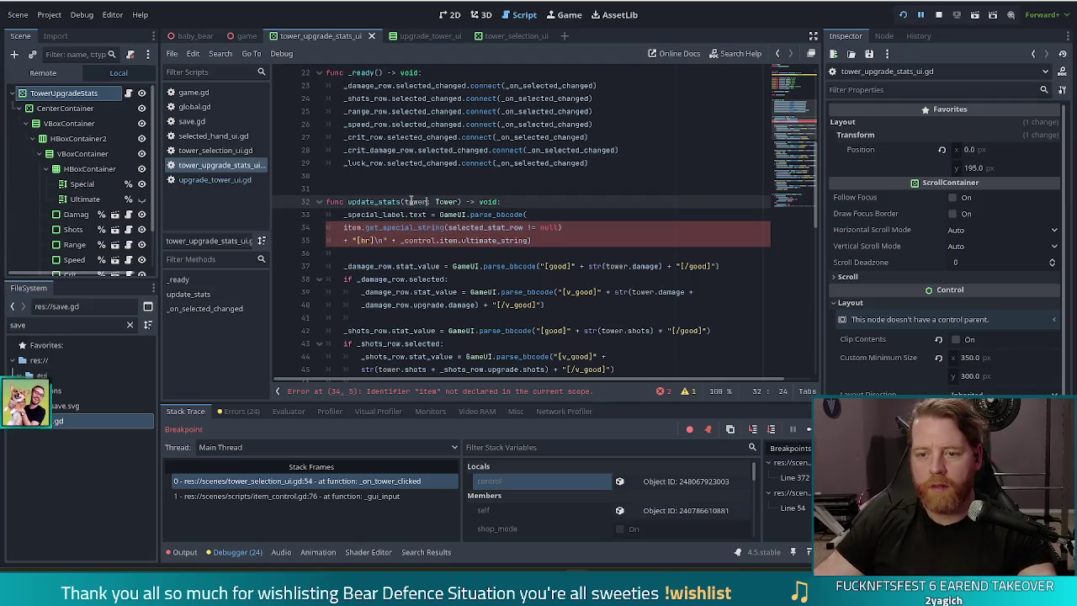
key(Down)
key(Down)
key(Home)
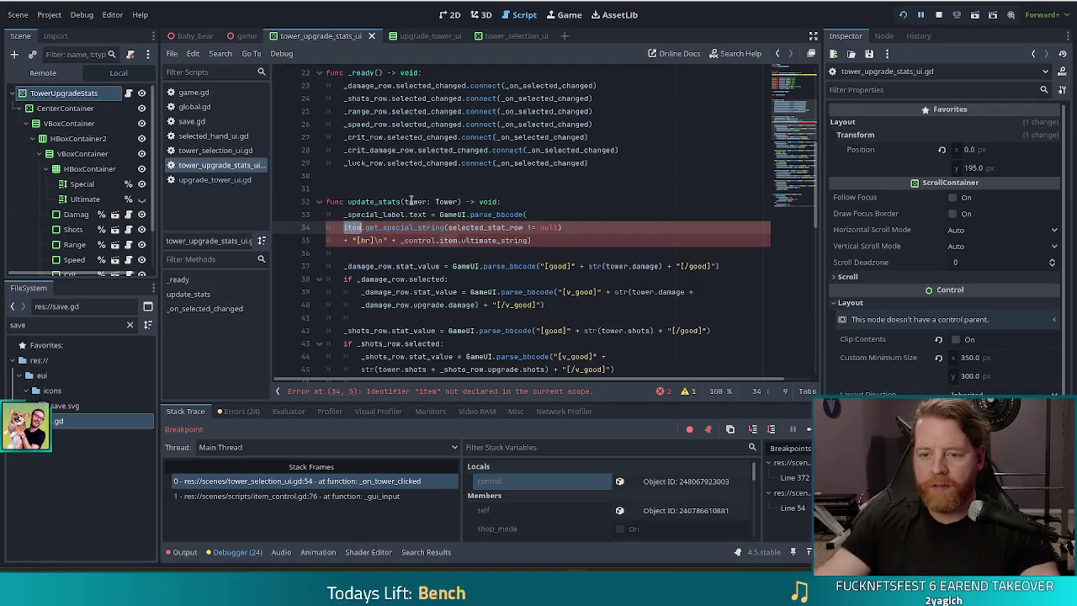
key(ctrl+shift+Right)
text(tower)
click(480, 203)
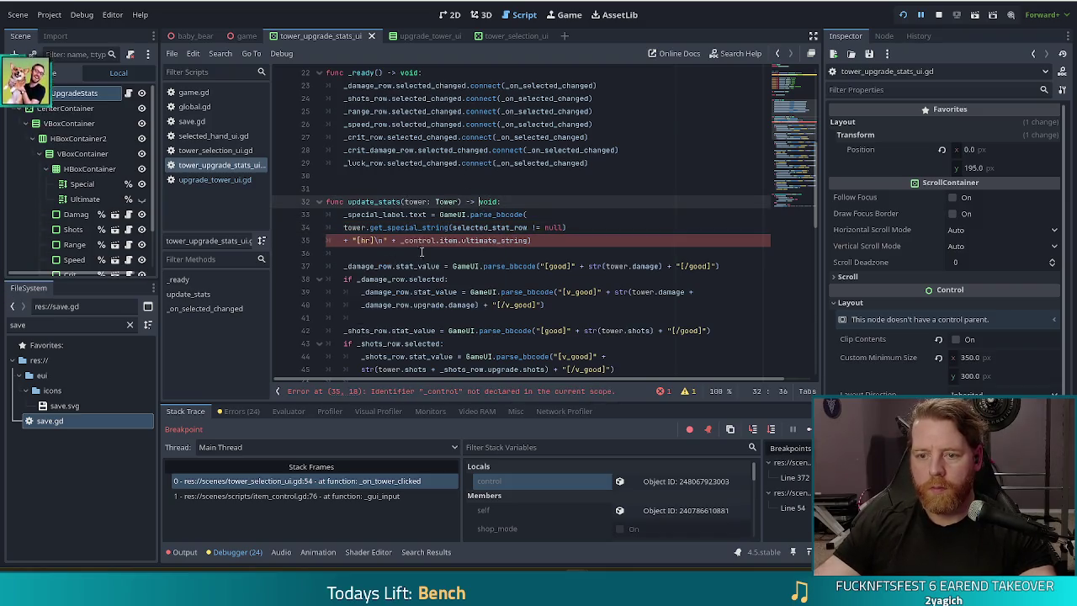
Read the ultimate string from tower on line 35 too, then stop the debug session
click(459, 240)
key(ctrl+shift+Left)
key(ctrl+shift+Left)
key(ctrl+shift+Left)
text(tower)
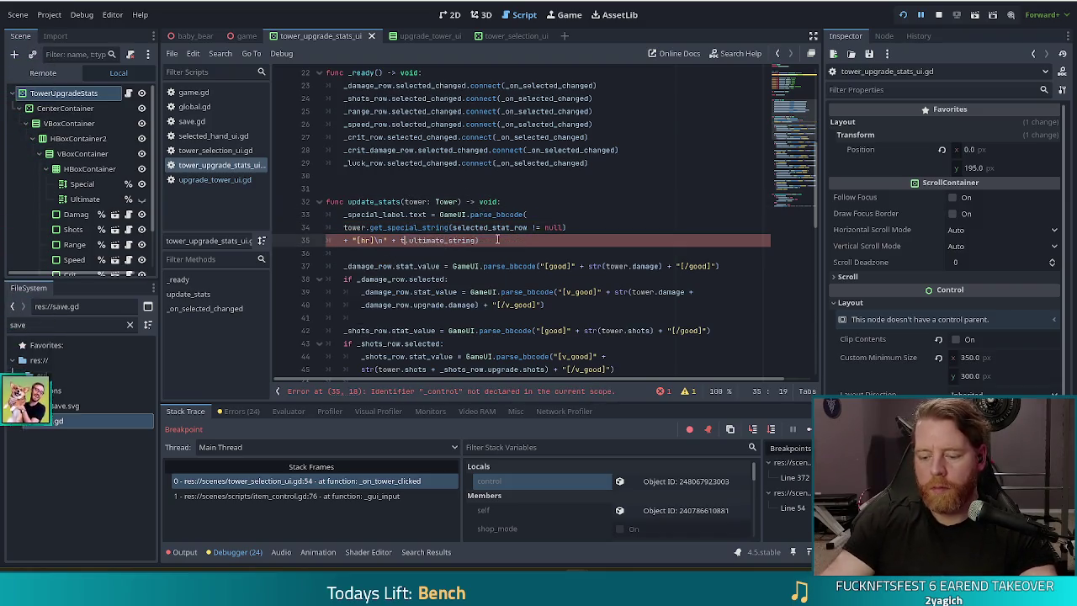
click(431, 227)
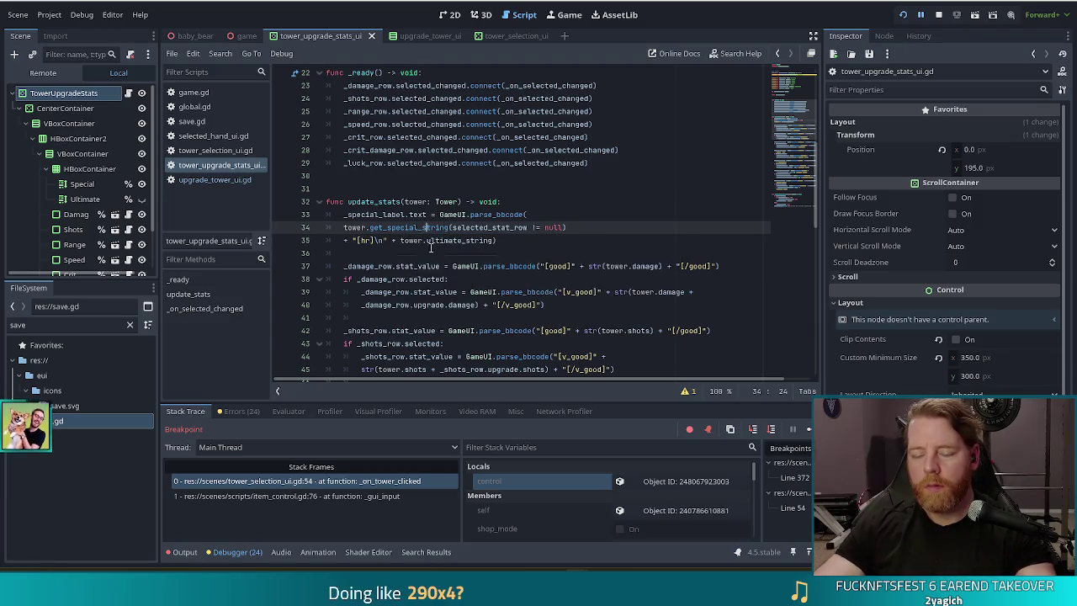
scroll(432, 230, down, 4)
scroll(432, 229, down, 8)
scroll(454, 223, up, 7)
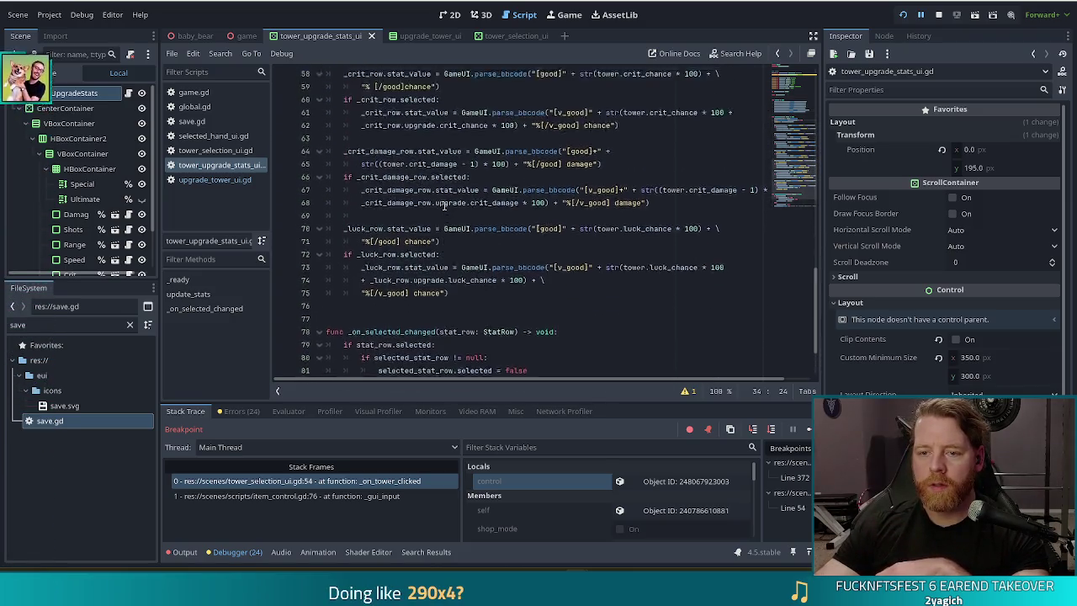
scroll(459, 220, up, 7)
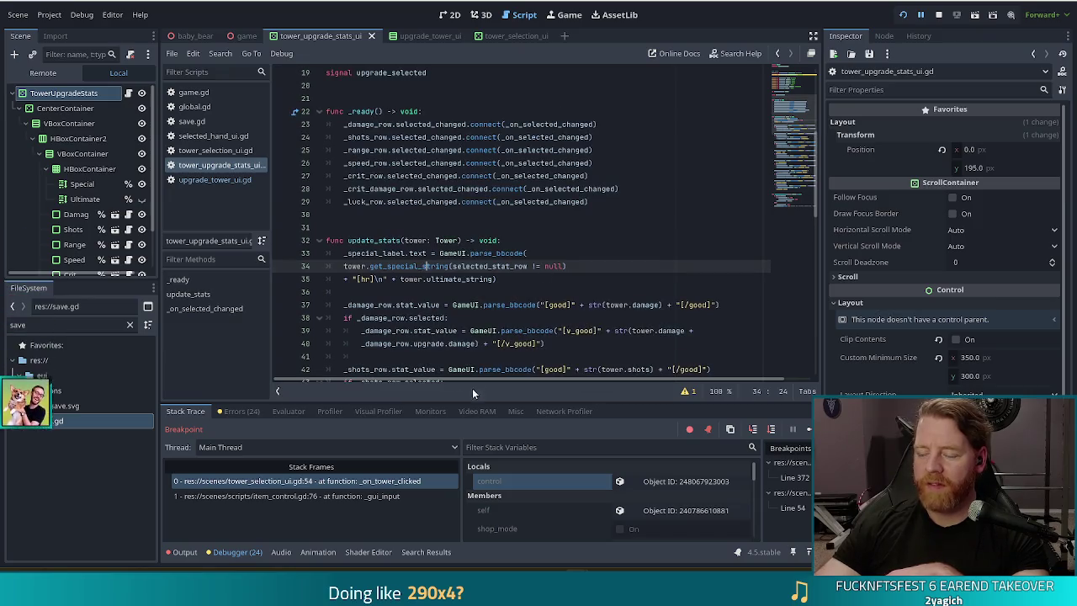
click(938, 15)
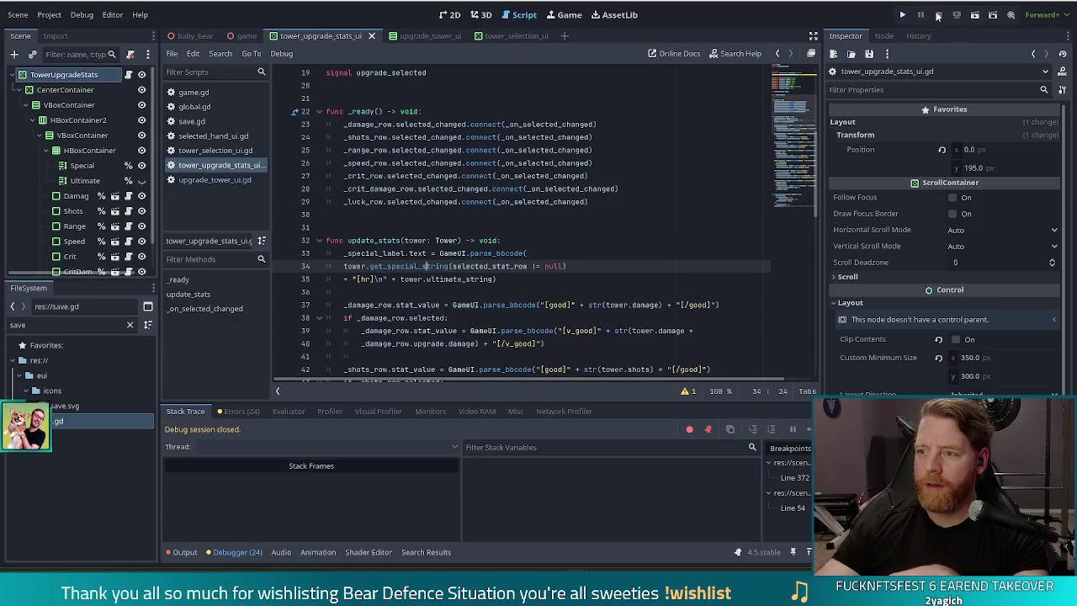
Relaunch the game, remove the line 54 breakpoint and resume
click(902, 16)
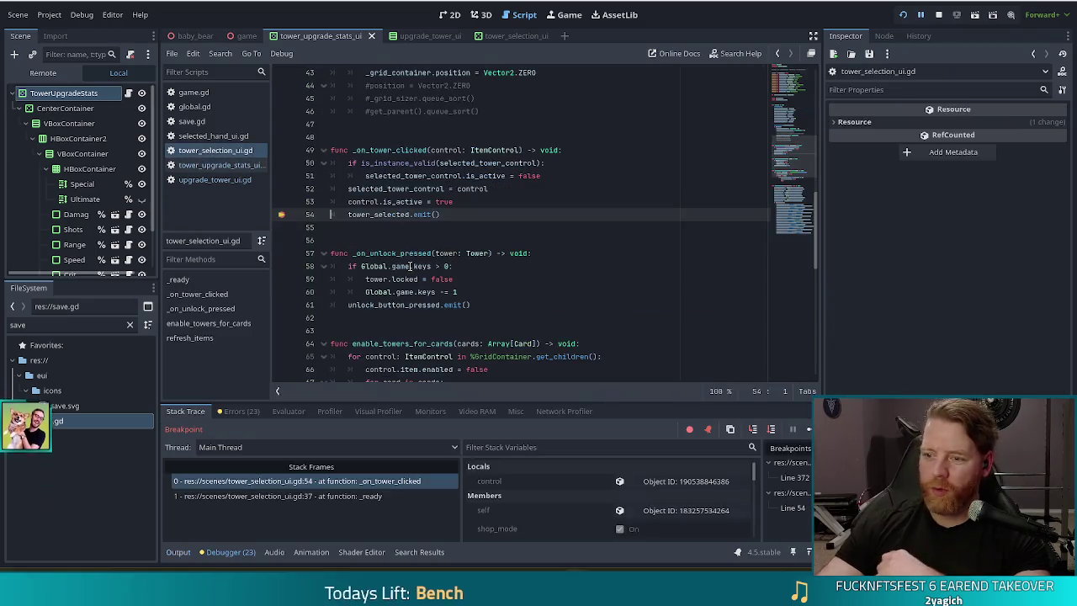
click(281, 217)
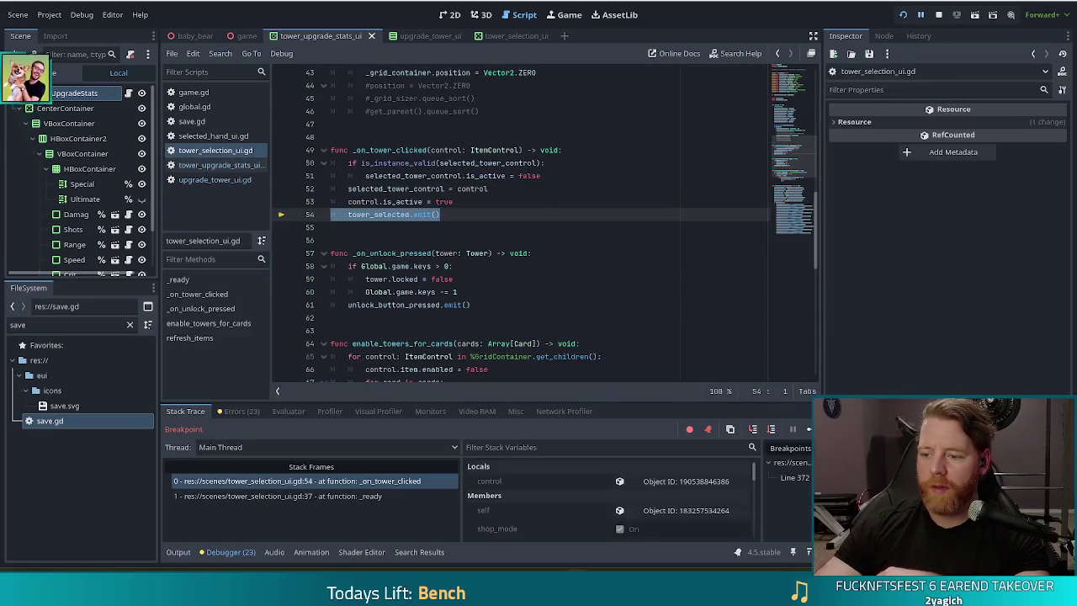
click(808, 429)
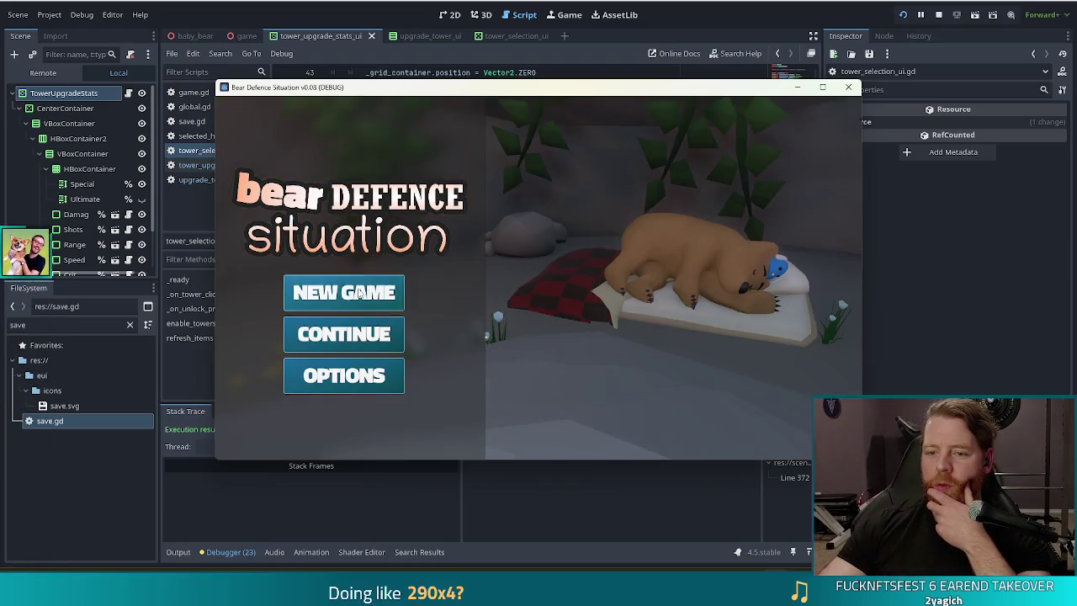
Start a New Game and clear Wave Complete messages until get_range fails on line 47
click(383, 292)
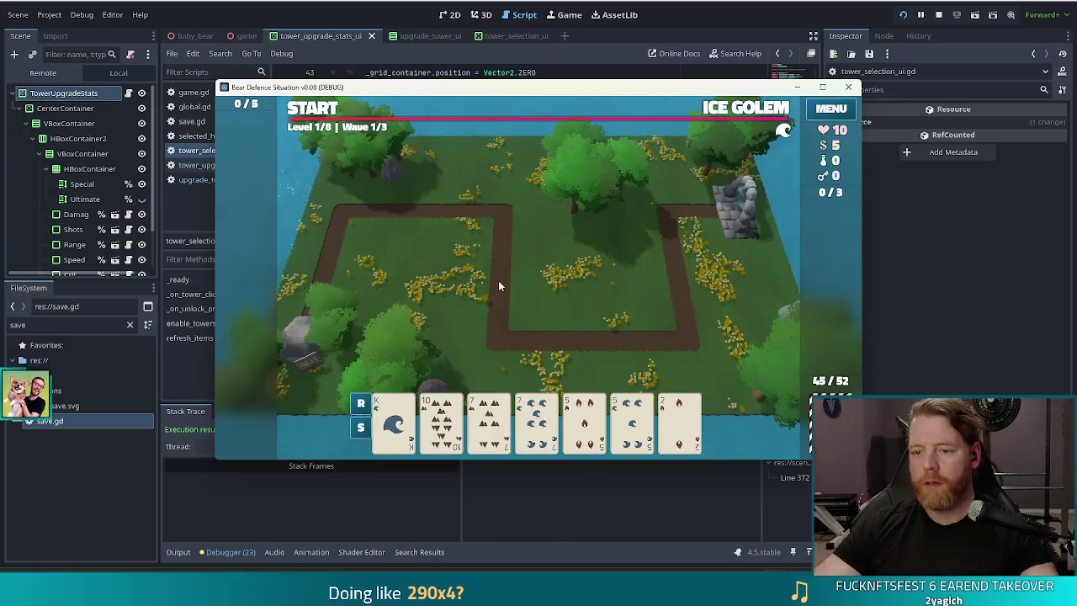
click(533, 338)
click(533, 337)
click(533, 337)
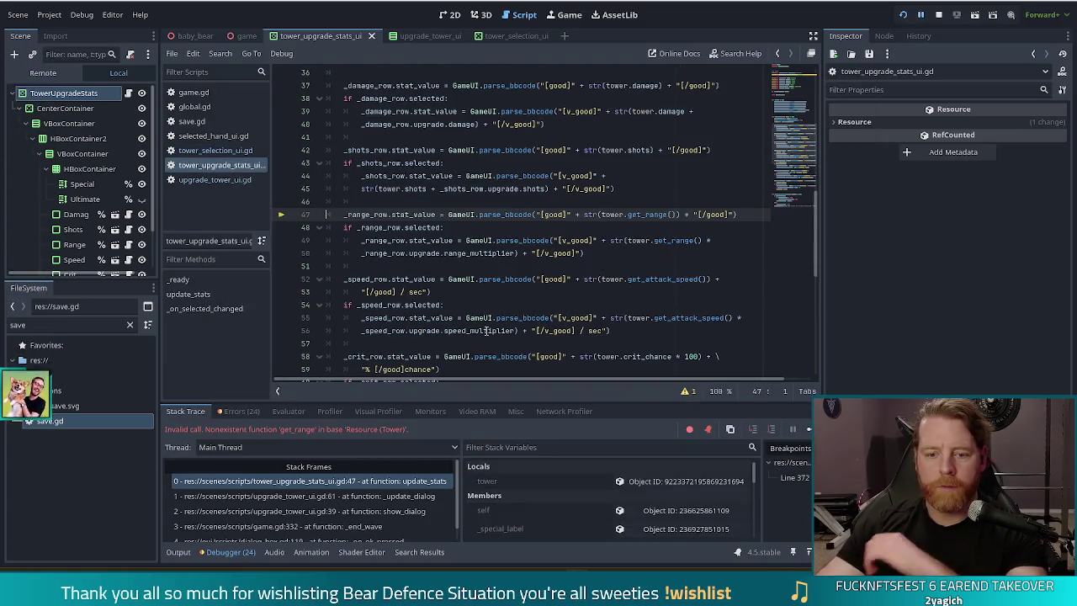
Comment out the failing range row code on lines 47–50 and resume the game
mouse_move(373, 276)
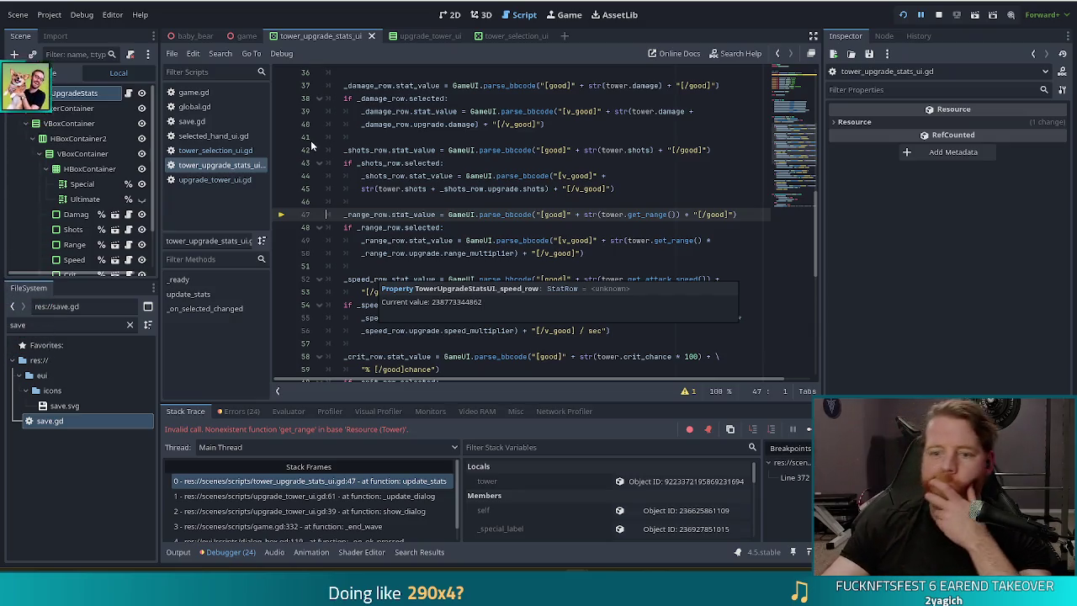
click(588, 230)
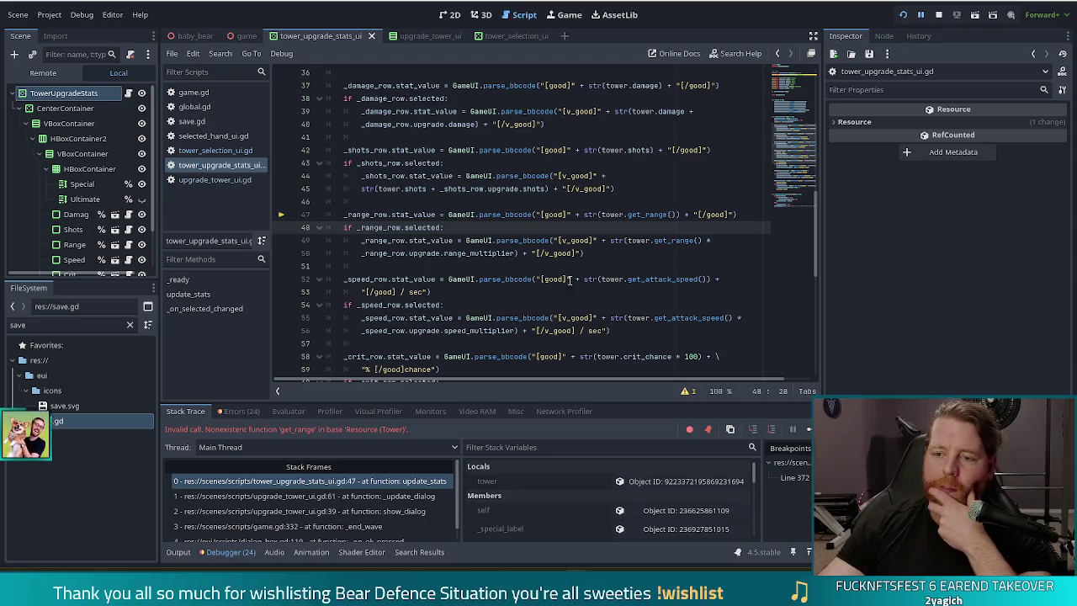
click(630, 214)
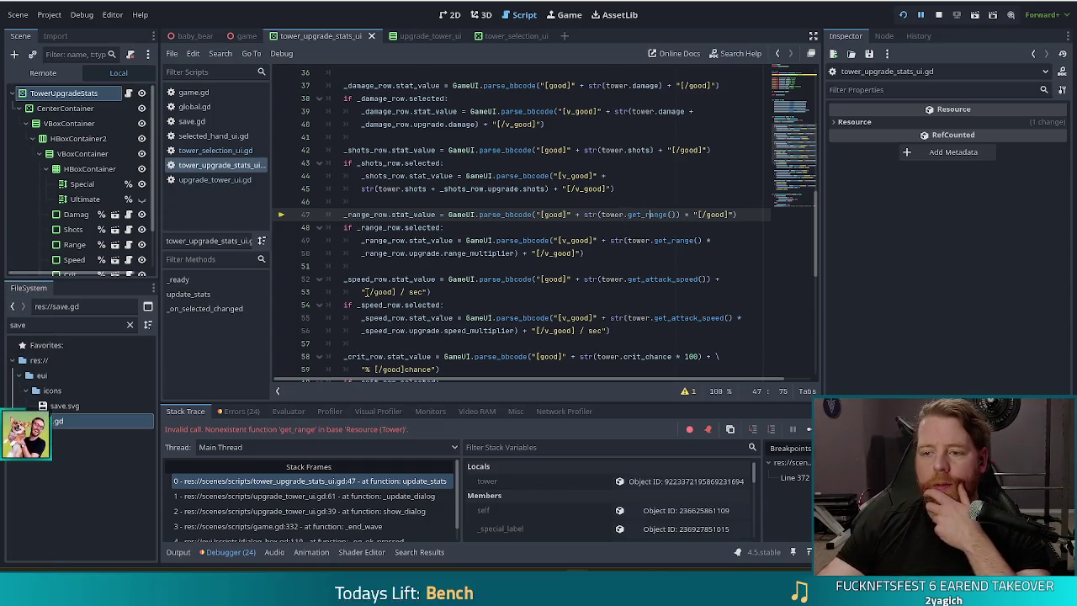
drag(382, 215, 392, 253)
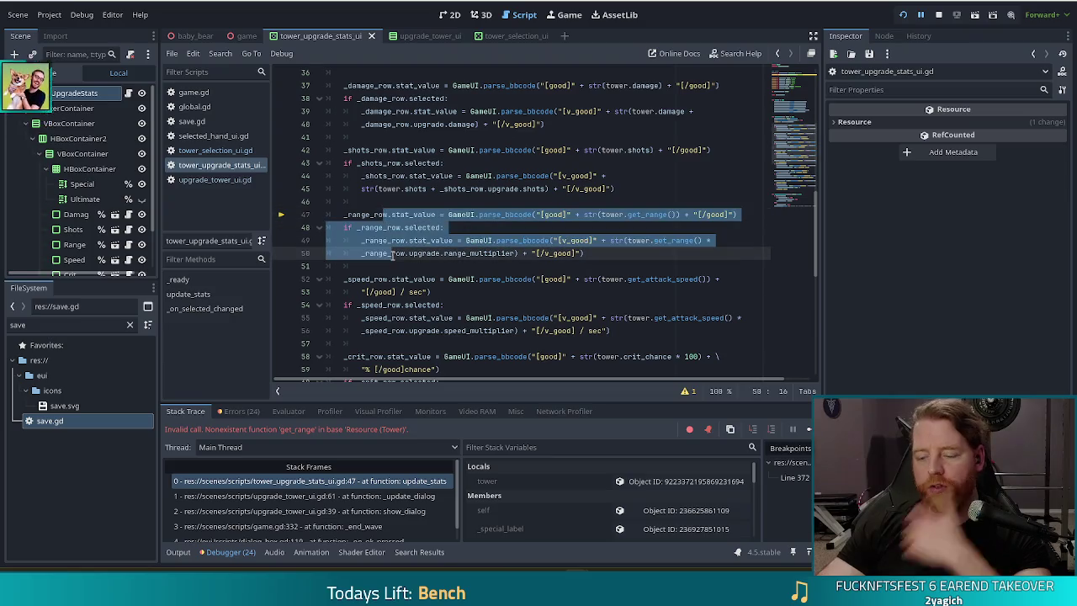
key(ctrl+k)
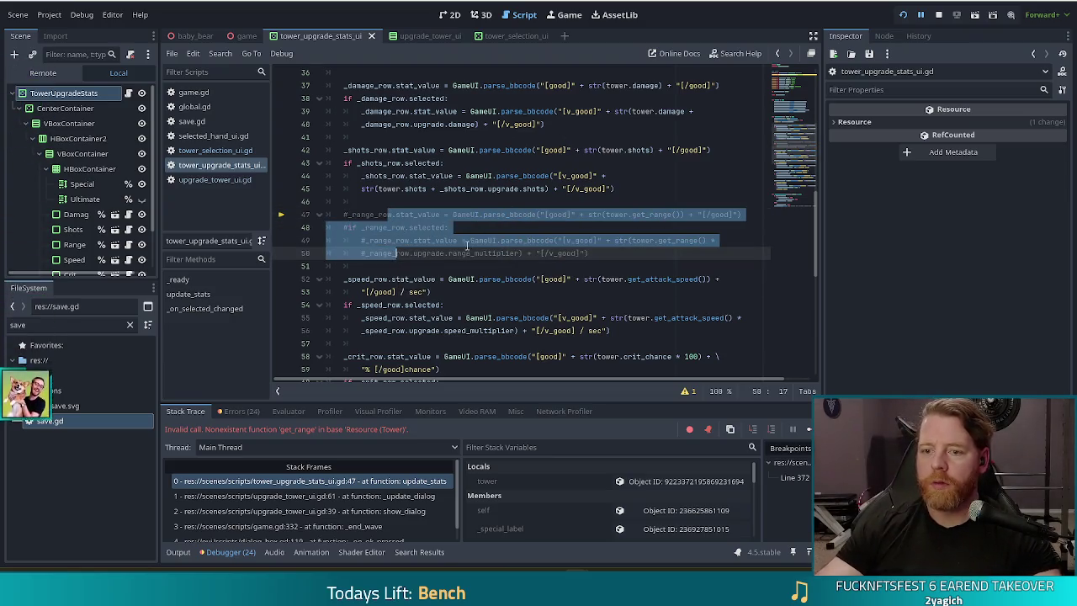
click(471, 241)
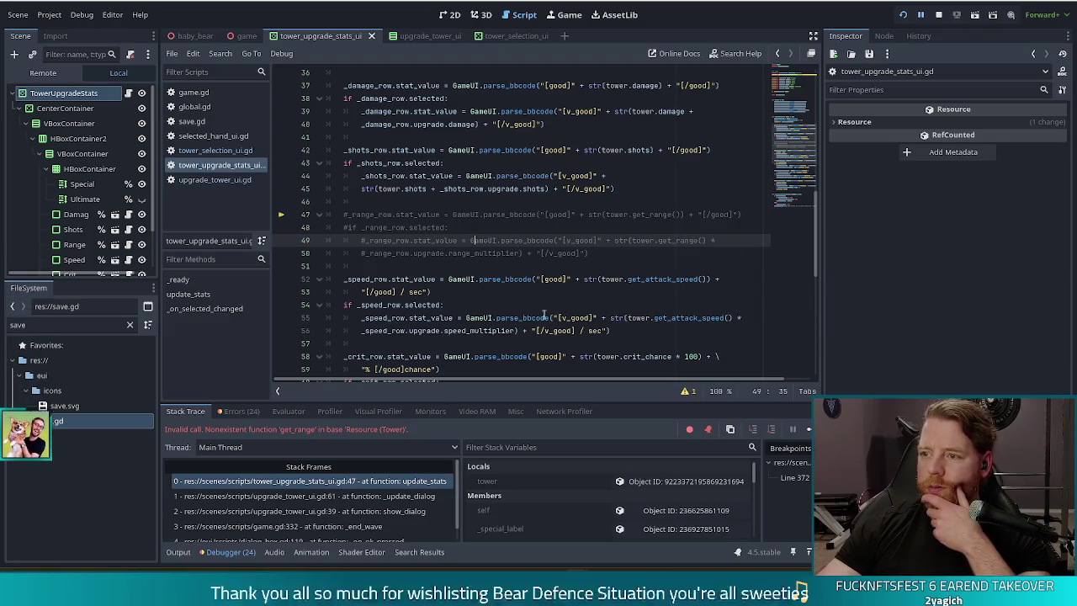
click(809, 429)
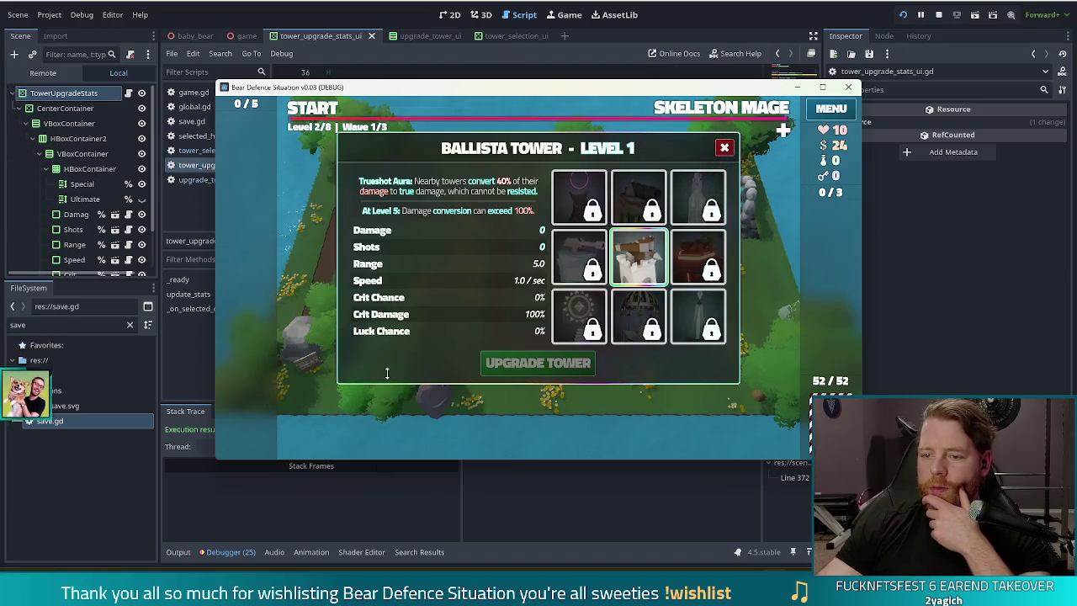
Comment out the attack-speed stat lines 52–56 and resume the debugger
click(451, 243)
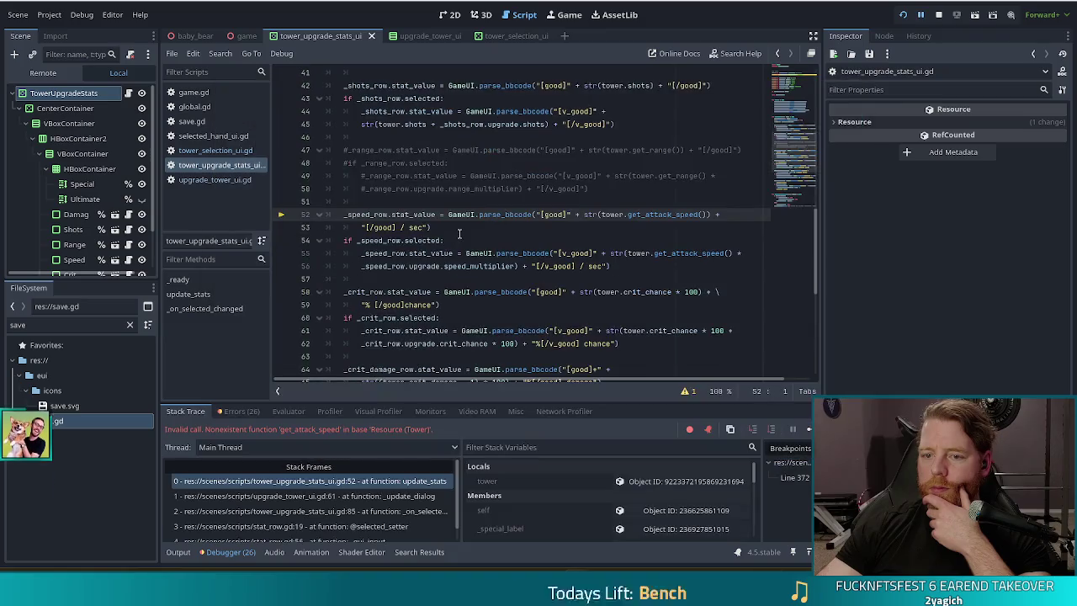
mouse_move(473, 214)
mouse_down()
mouse_move(437, 229)
mouse_move(482, 268)
mouse_up()
key(ctrl+k)
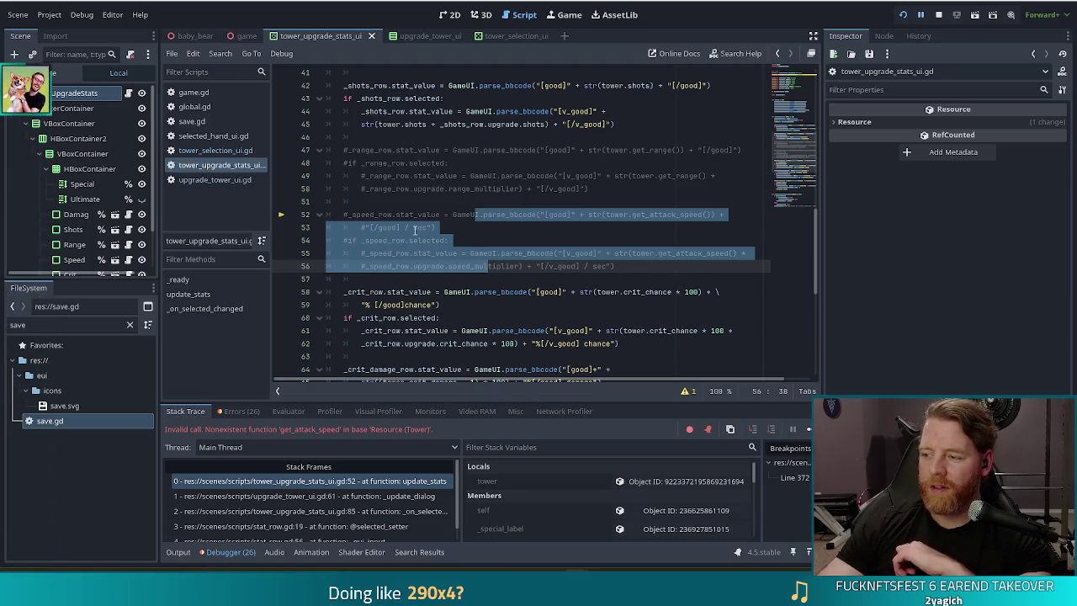
key(F12)
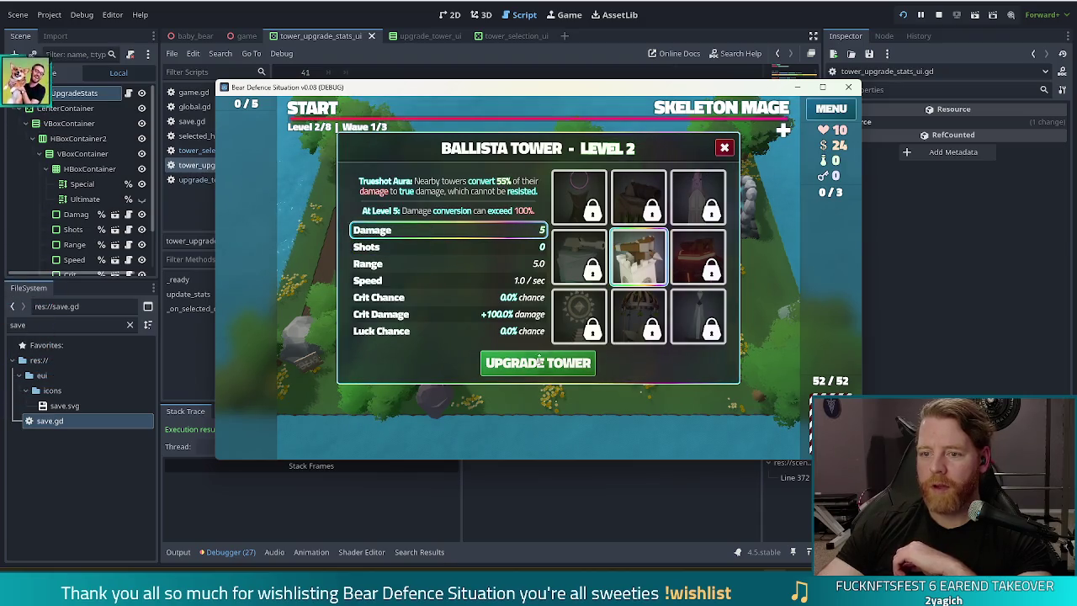
Upgrade the tower, continue past the breakpoint, and clear Wave Complete popups to reach level 3
click(545, 363)
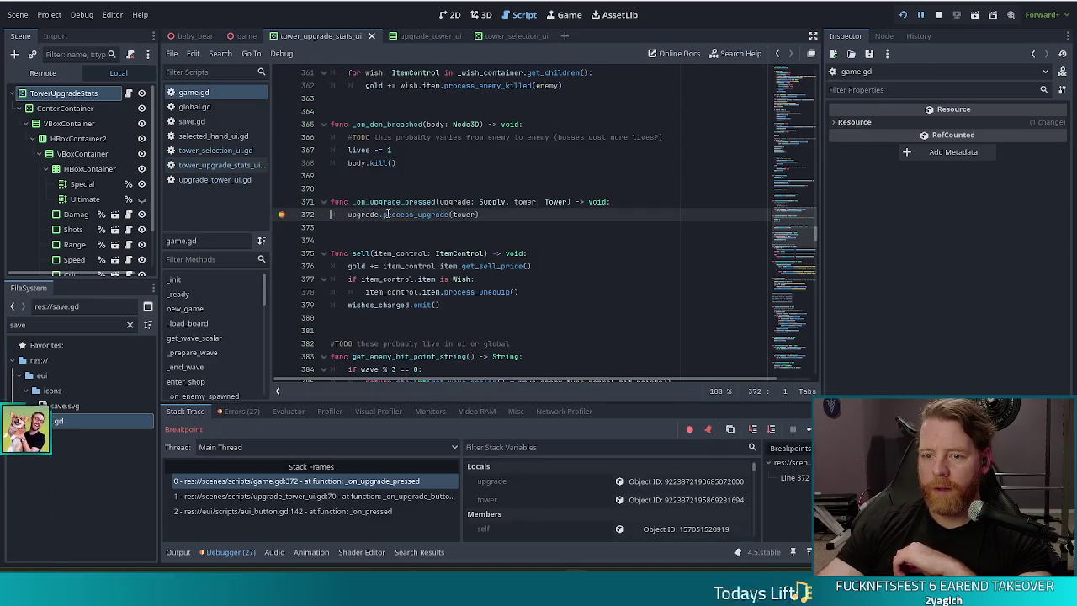
key(F12)
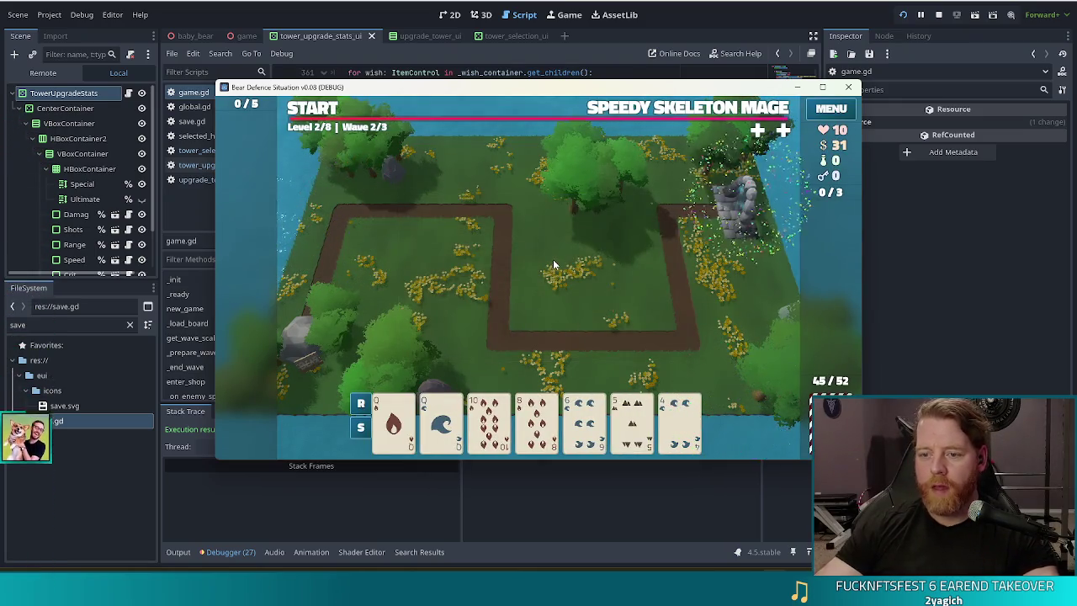
click(535, 332)
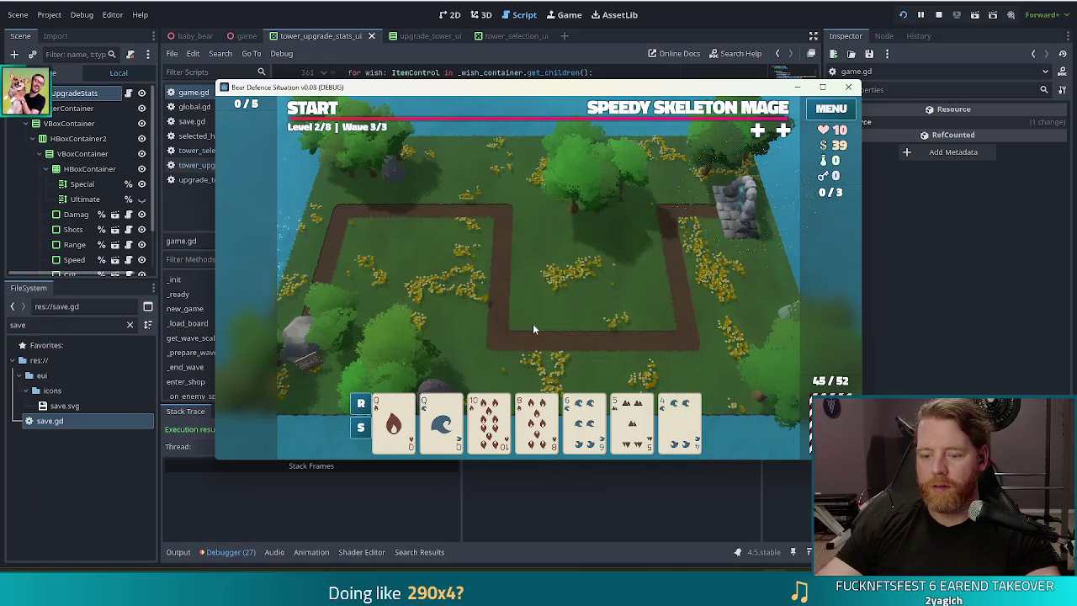
click(534, 333)
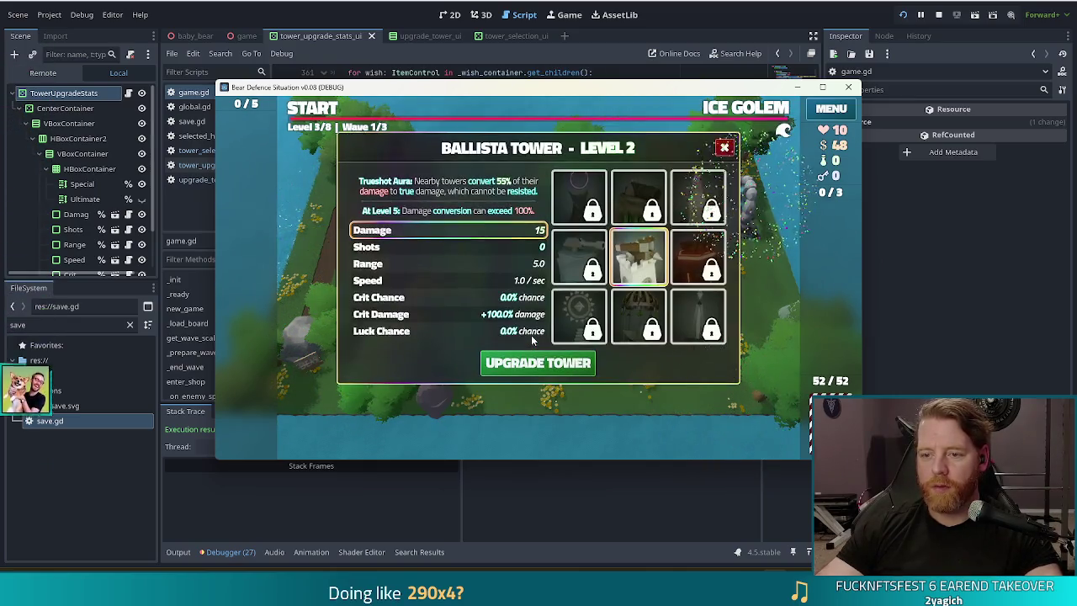
Preview Shots and Damage upgrades, then apply the Ballista Damage upgrade once, raising damage 10 to 15
click(398, 246)
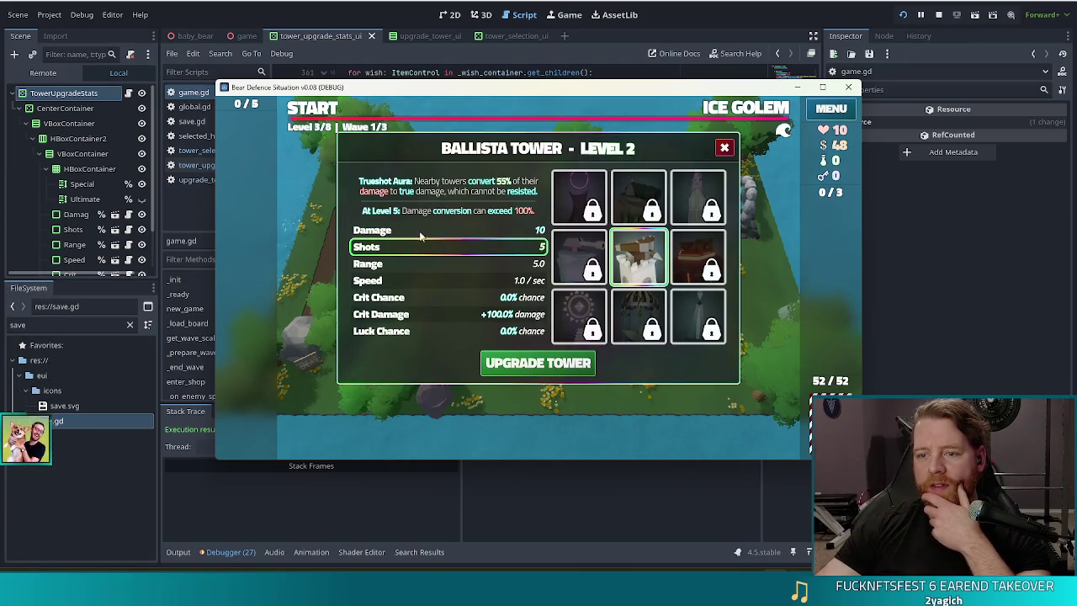
right_click(433, 246)
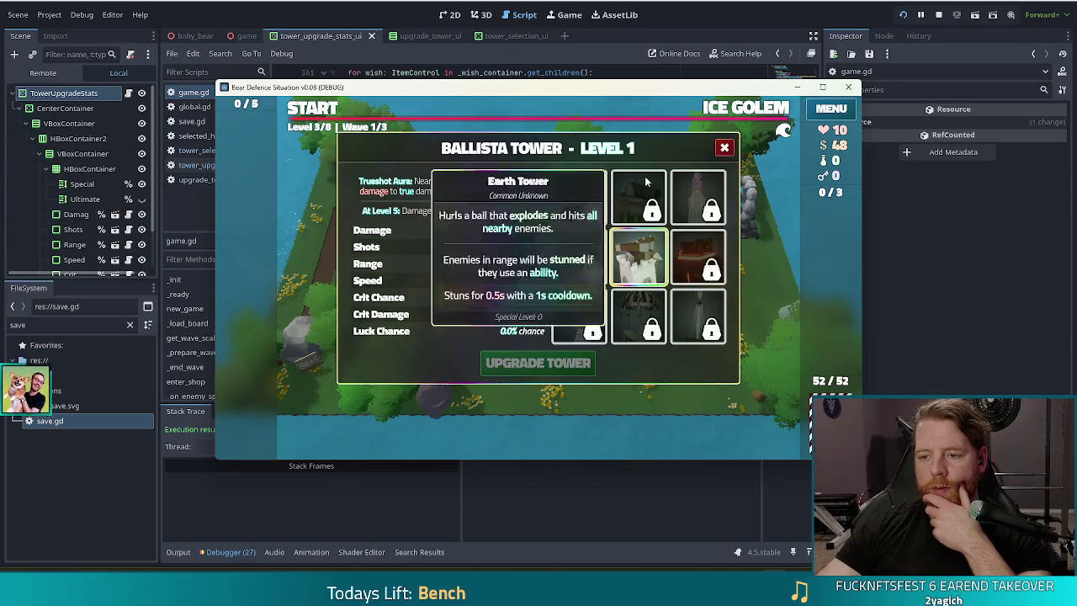
mouse_move(644, 267)
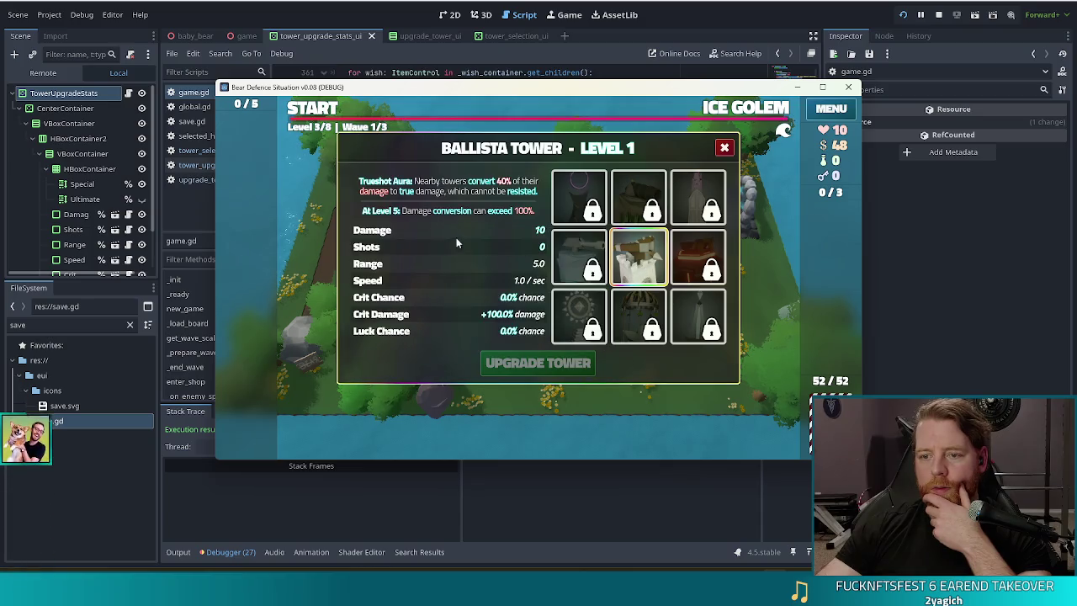
click(444, 233)
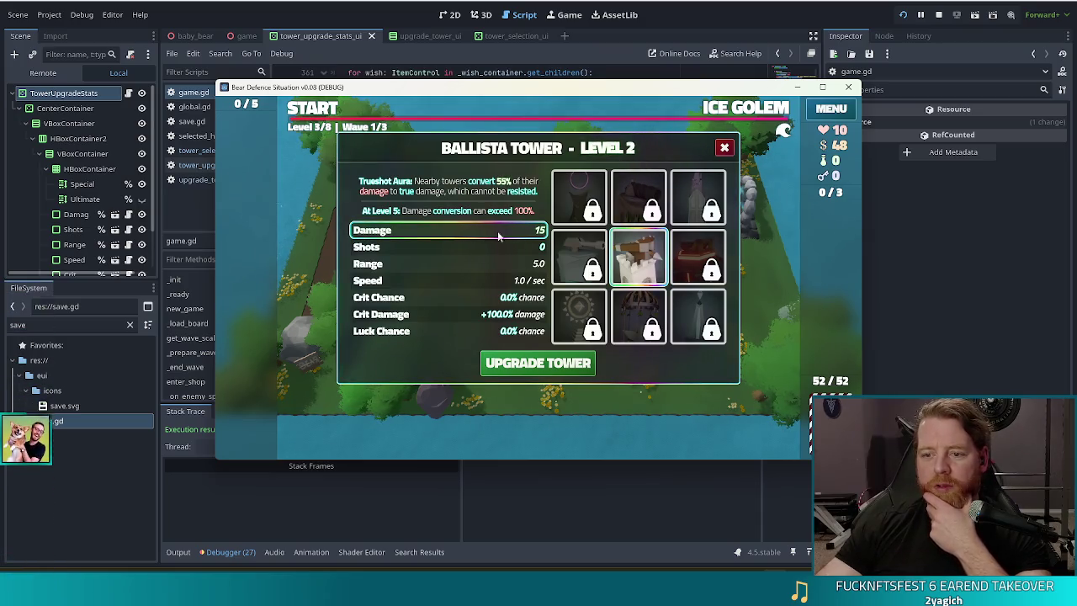
right_click(480, 235)
click(408, 230)
right_click(407, 230)
click(407, 229)
right_click(408, 229)
click(407, 229)
right_click(407, 230)
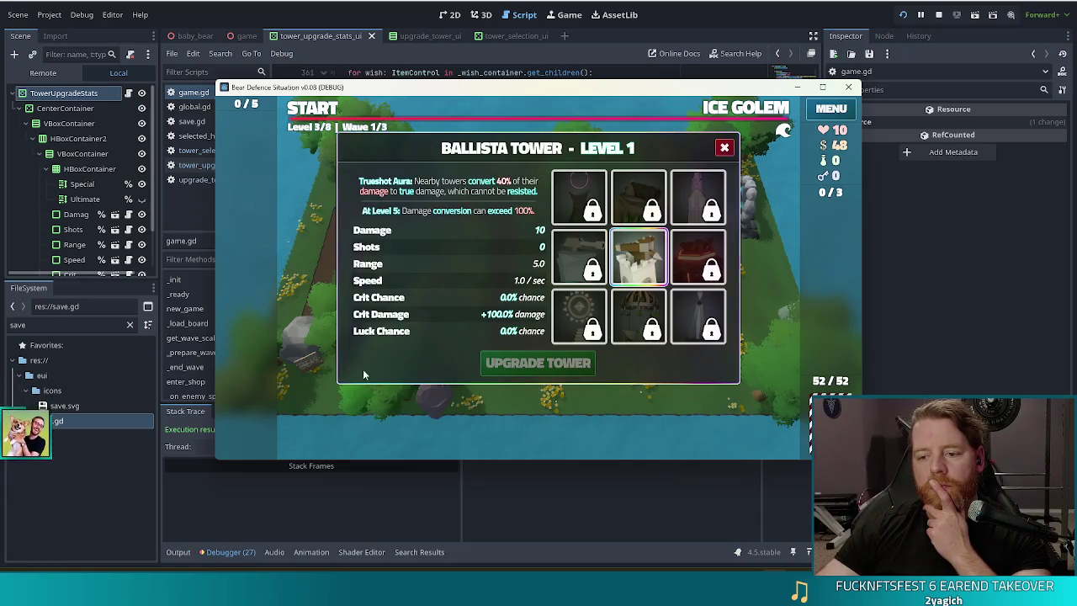
click(551, 365)
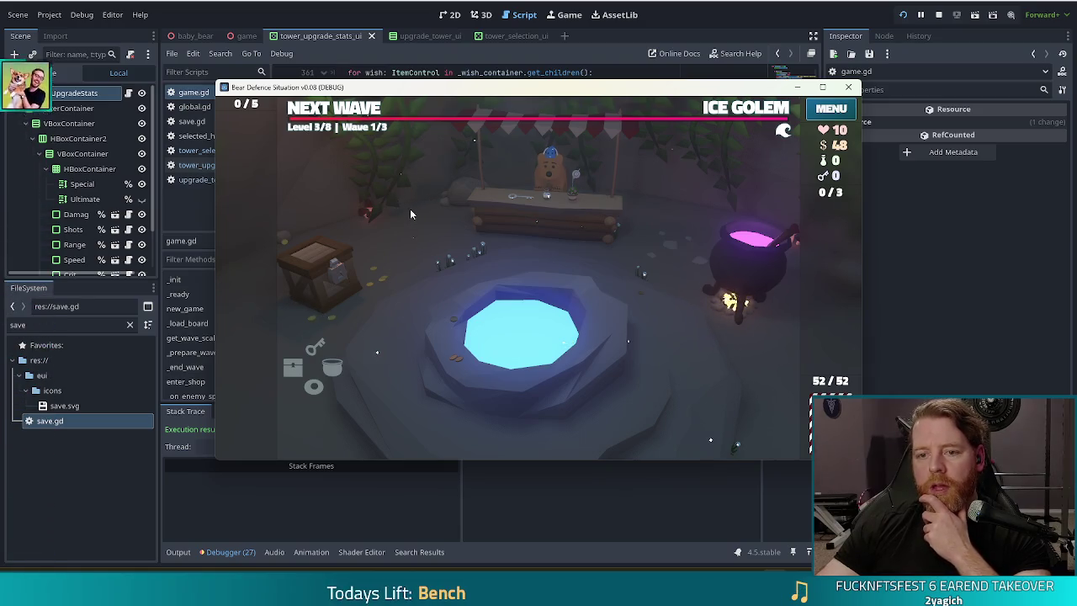
Start the next wave and play the Queen of Water card through the Ballista
click(366, 112)
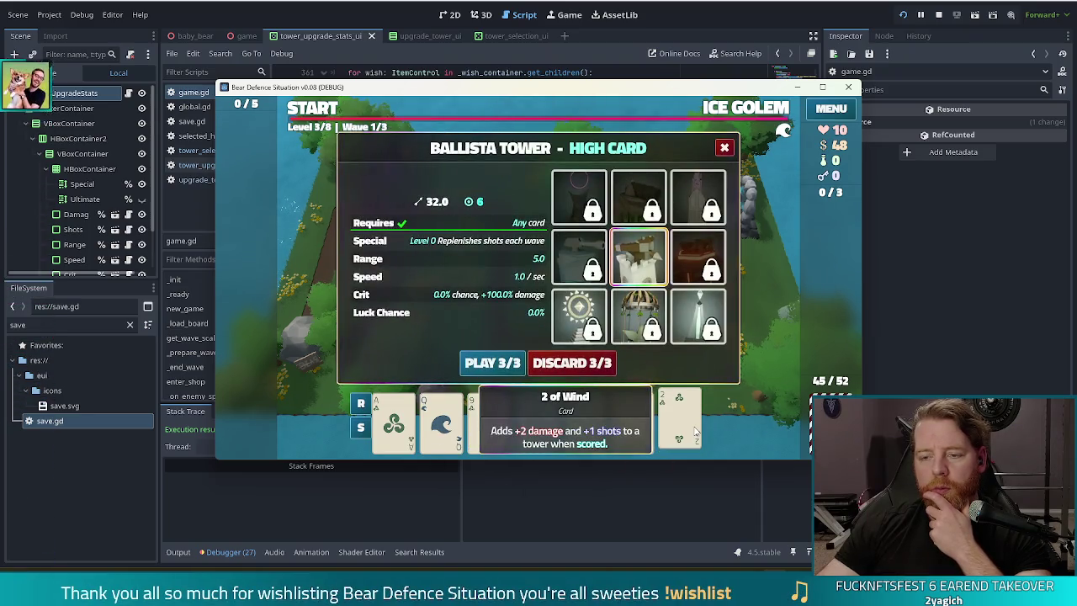
click(441, 420)
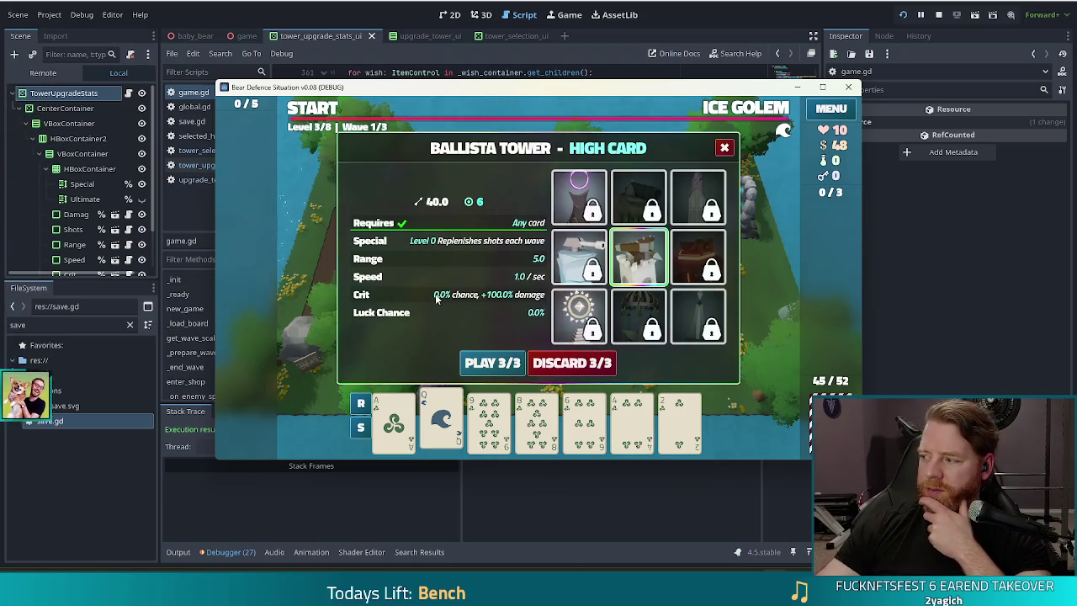
click(441, 420)
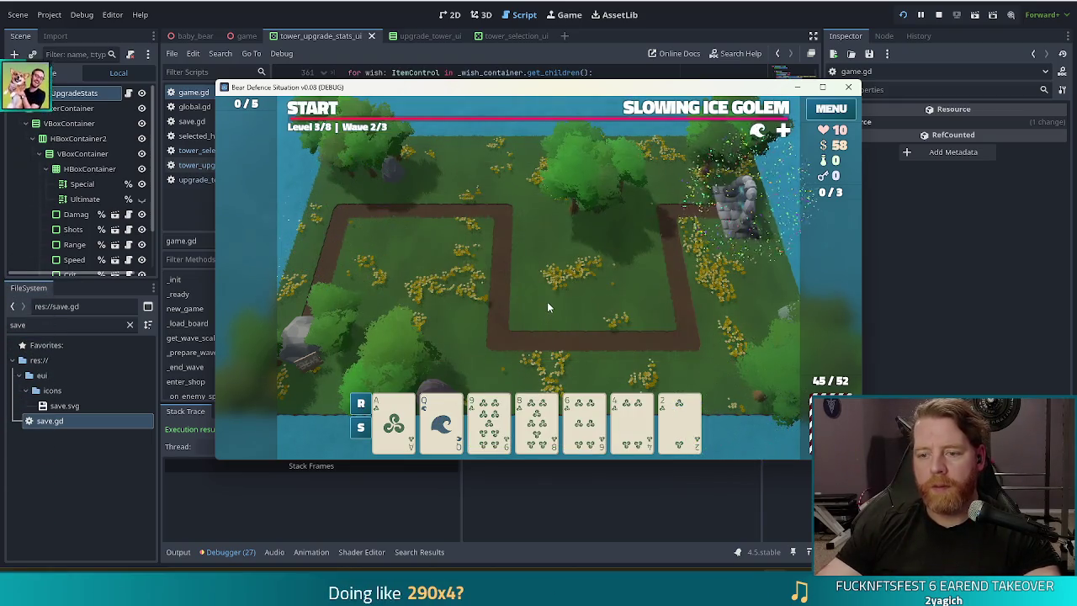
Reach level 4, apply the Ballista Damage upgrade again, and stop the game
click(535, 335)
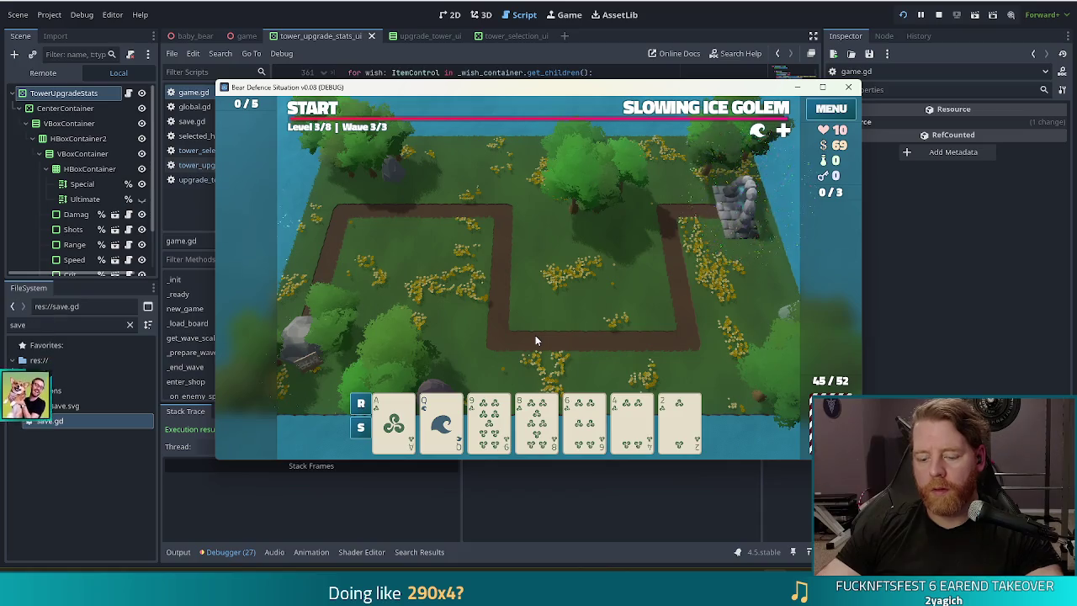
click(533, 335)
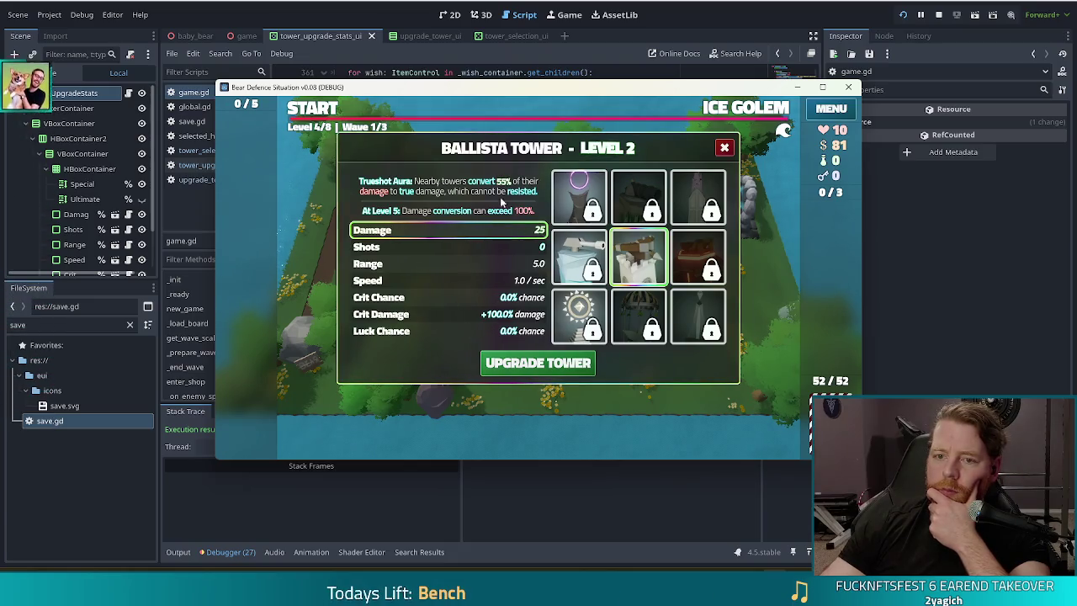
click(540, 360)
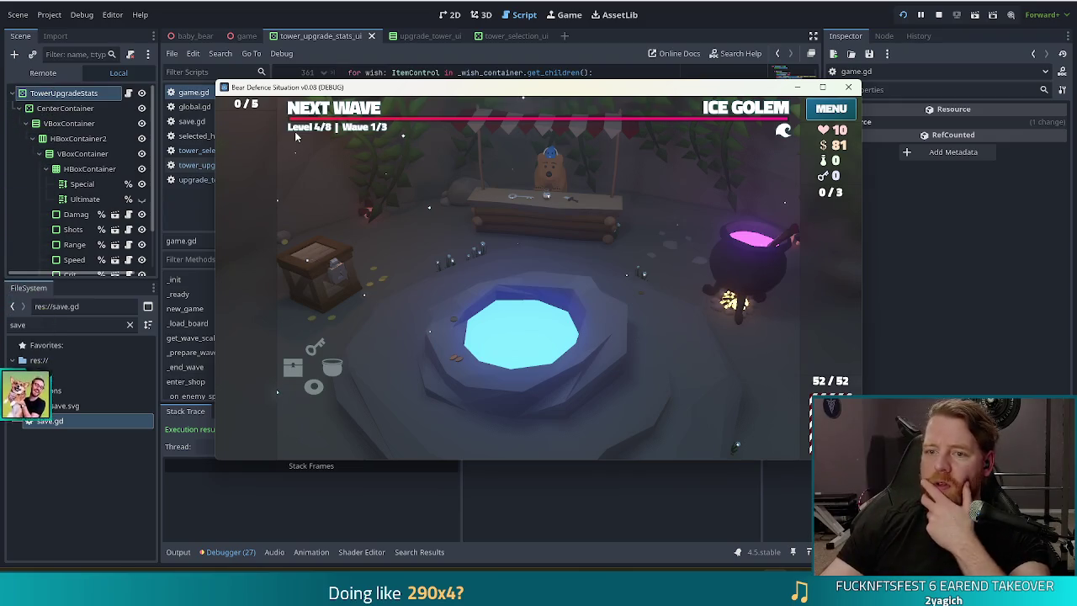
click(938, 14)
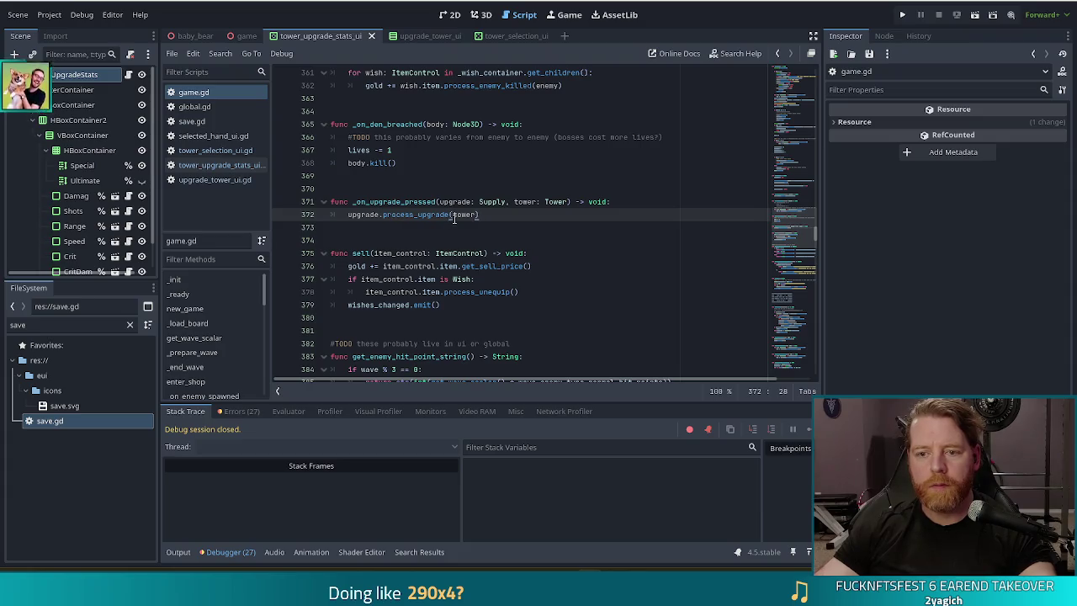
Delete the TODO comment and duplicate process_upgrade call on lines 65–67 of upgrade_tower_ui.gd
click(200, 182)
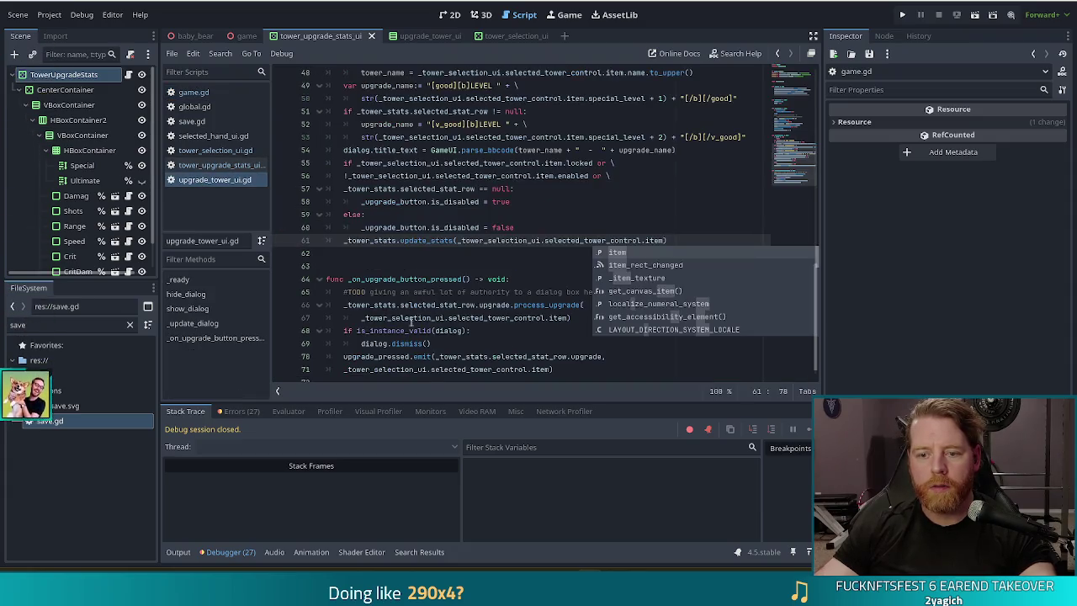
scroll(438, 319, down, 1)
click(482, 356)
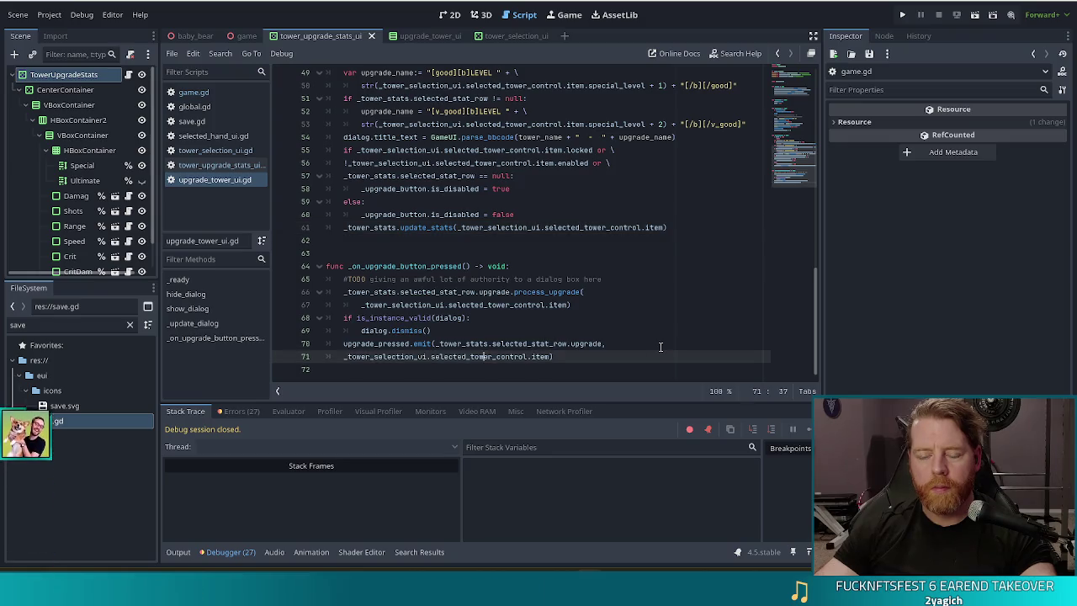
click(422, 293)
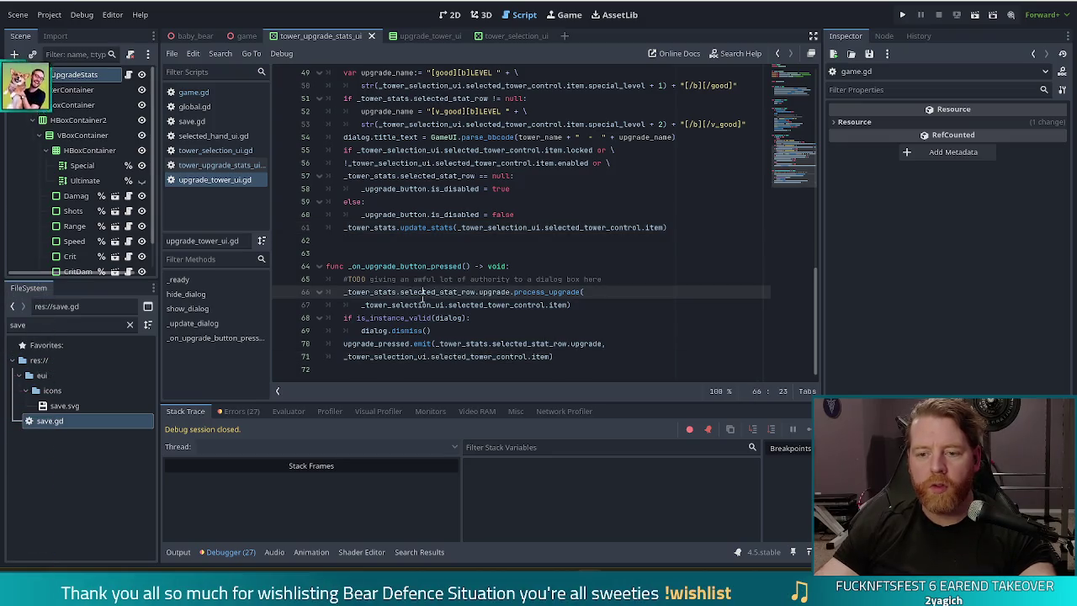
drag(565, 304, 628, 280)
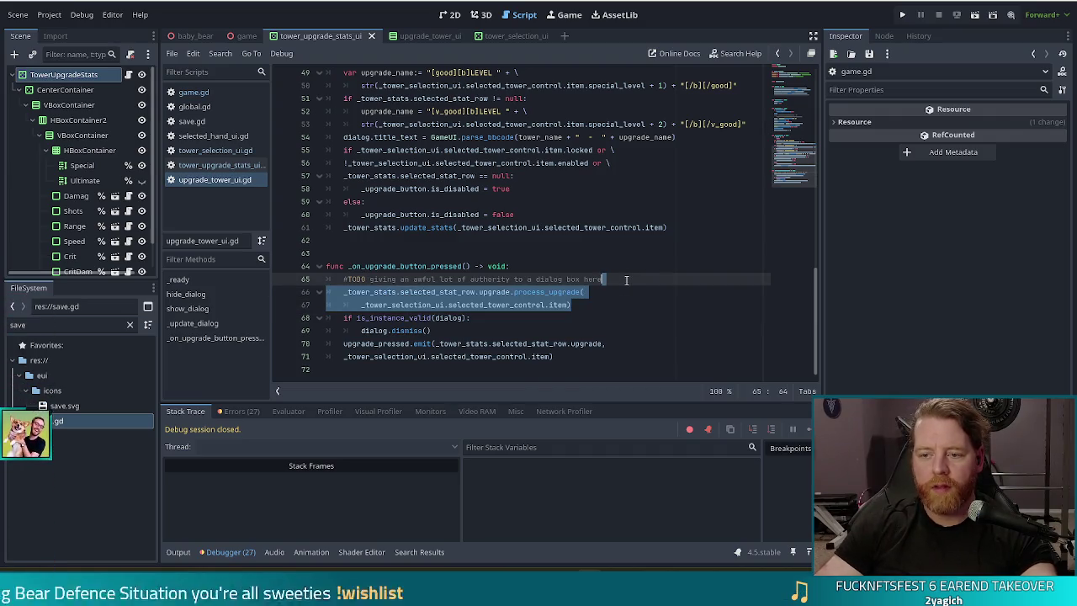
key(shift+Up)
key(BackSpace)
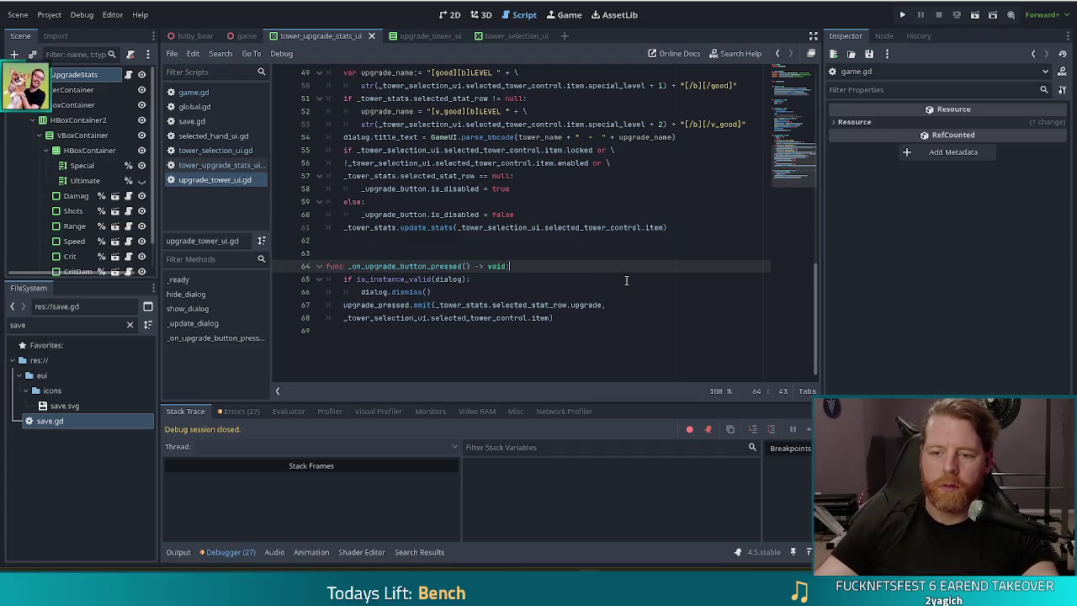
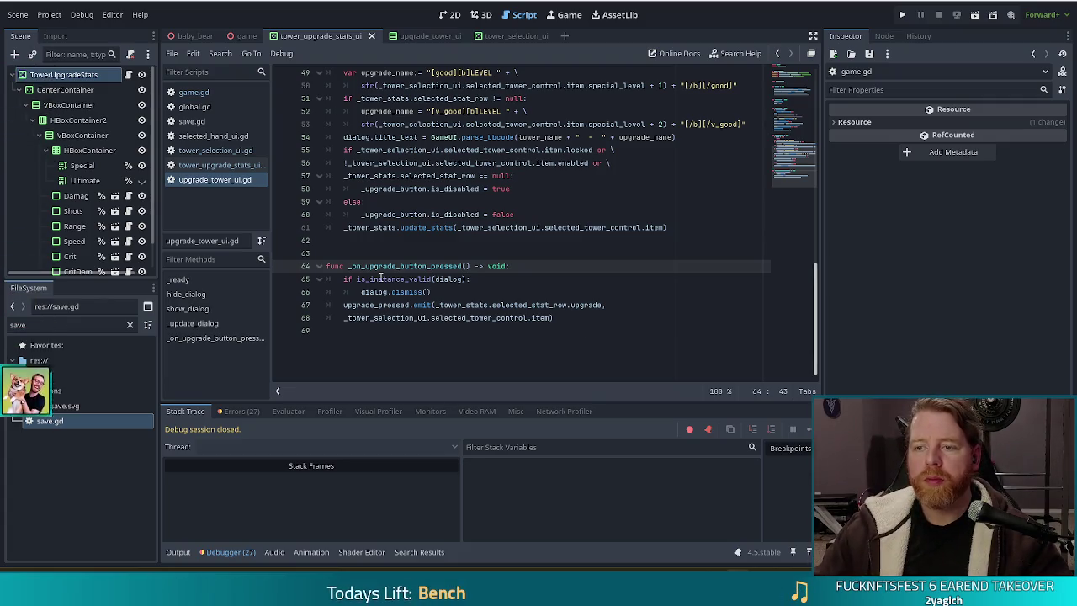
Review _on_upgrade_button_pressed in upgrade_tower_ui.gd, then bring the elf artwork window over Godot
scroll(528, 177, up, 3)
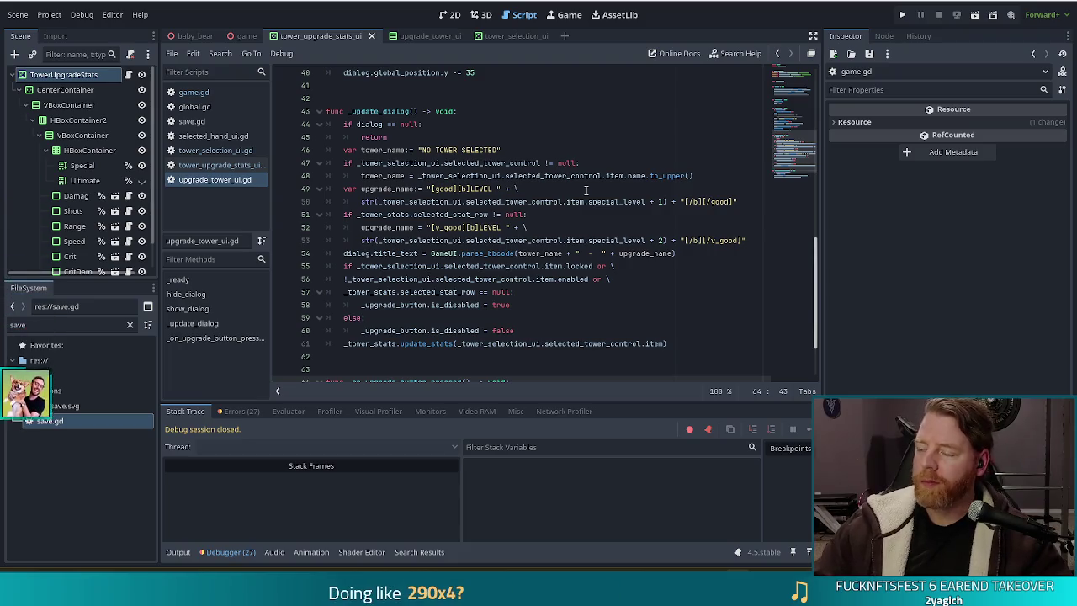
scroll(457, 265, down, 2)
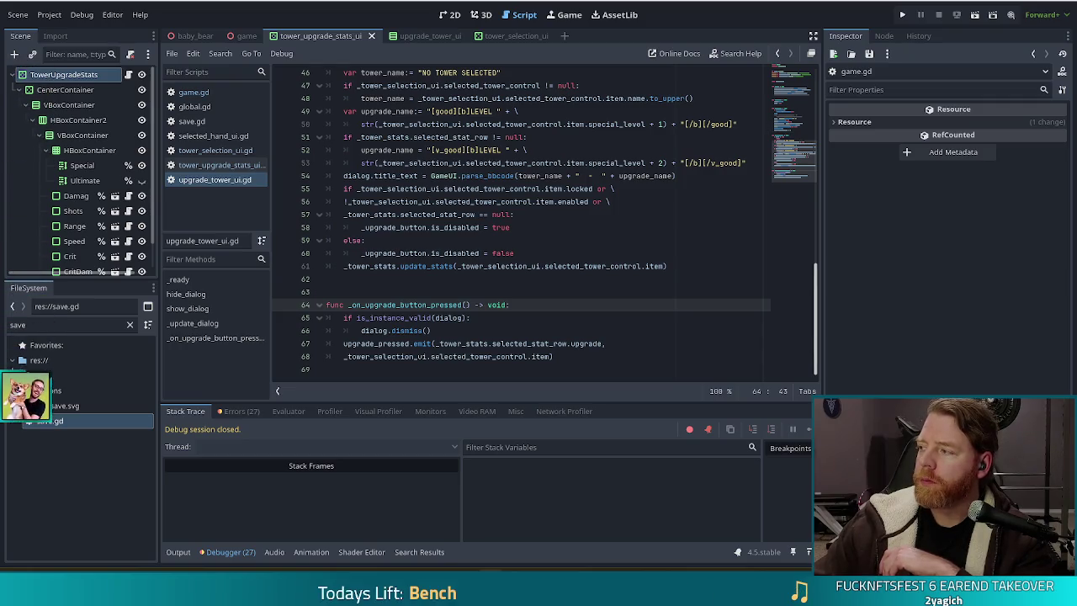
mouse_move(1076, 144)
mouse_down()
mouse_move(862, 145)
mouse_move(539, 16)
mouse_move(539, 2)
mouse_up()
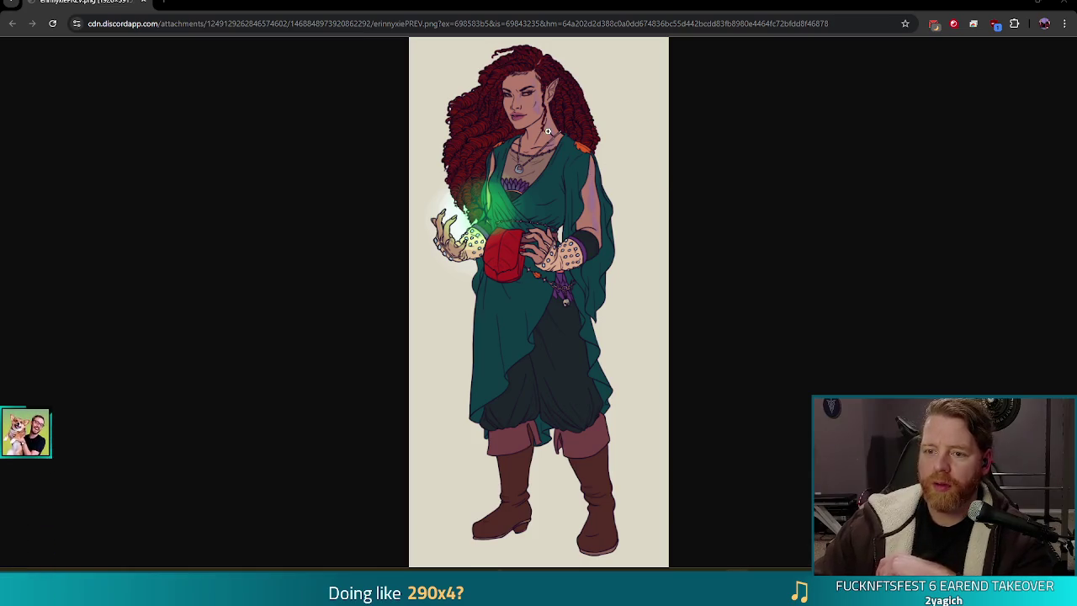
View erinnyxiePREV.png at 100%, examining the hair, hands and robe, then close Chrome
click(472, 104)
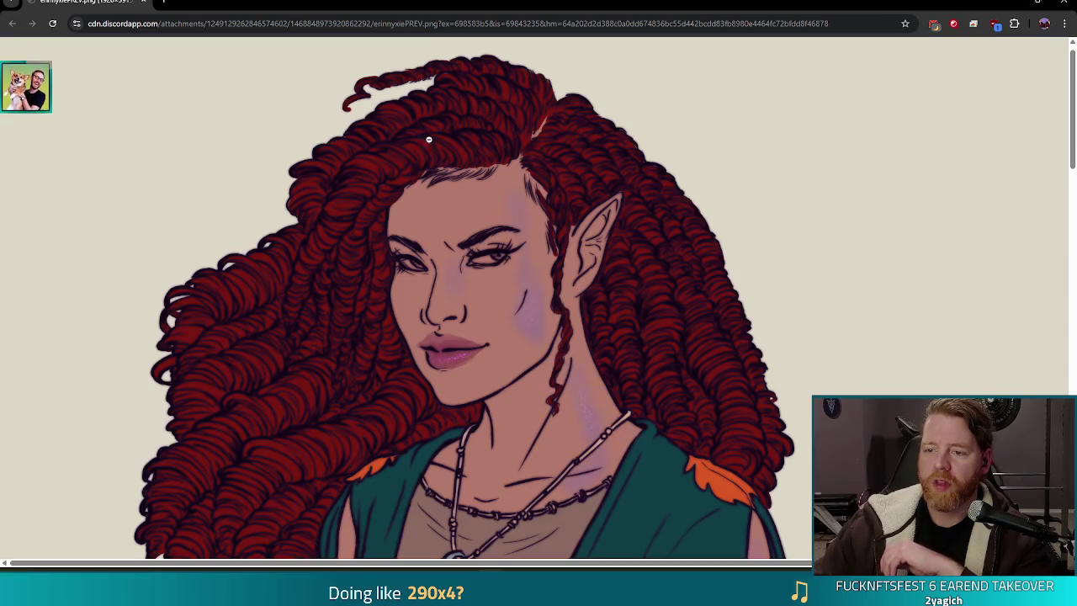
scroll(404, 185, down, 2)
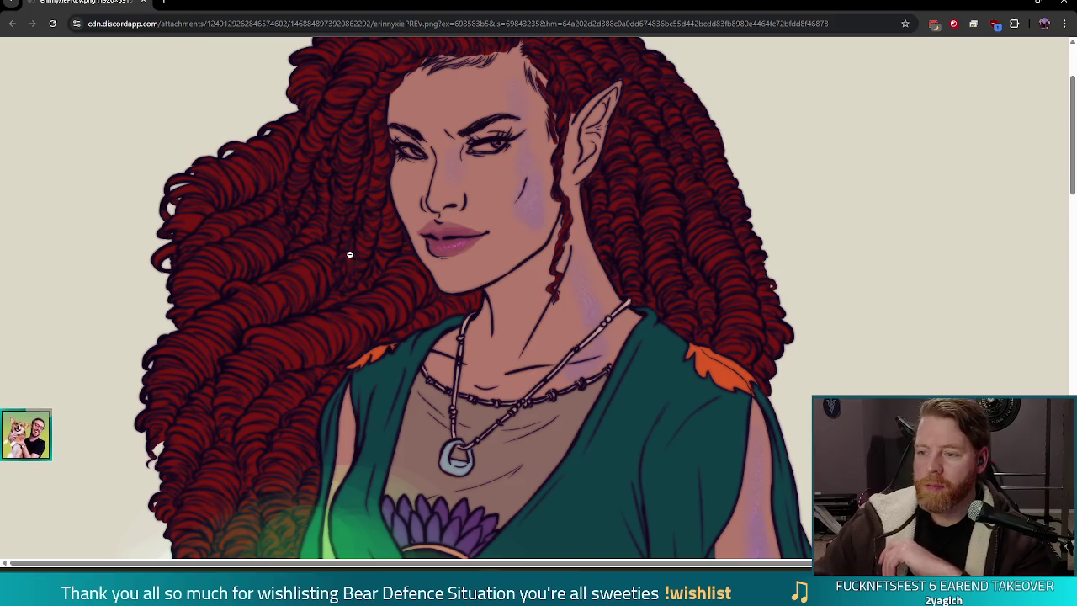
click(349, 254)
click(287, 196)
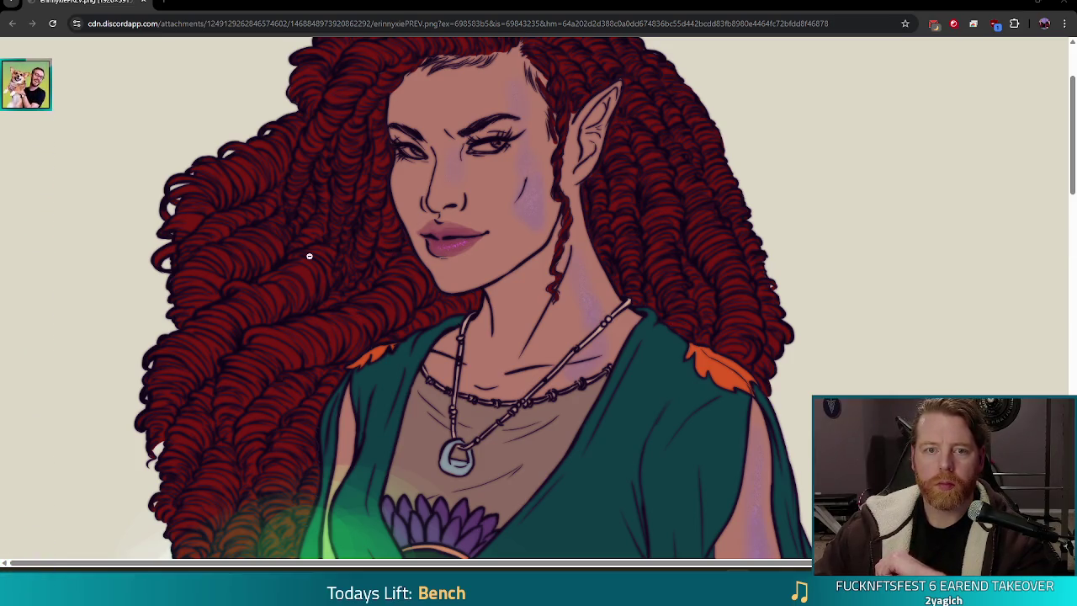
scroll(337, 168, up, 3)
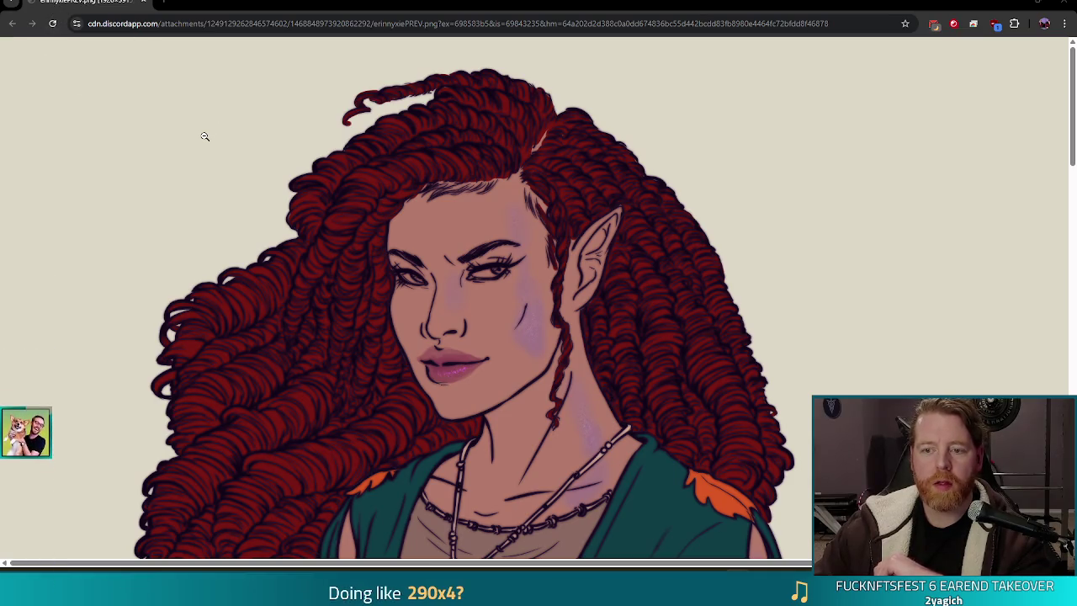
scroll(307, 354, down, 10)
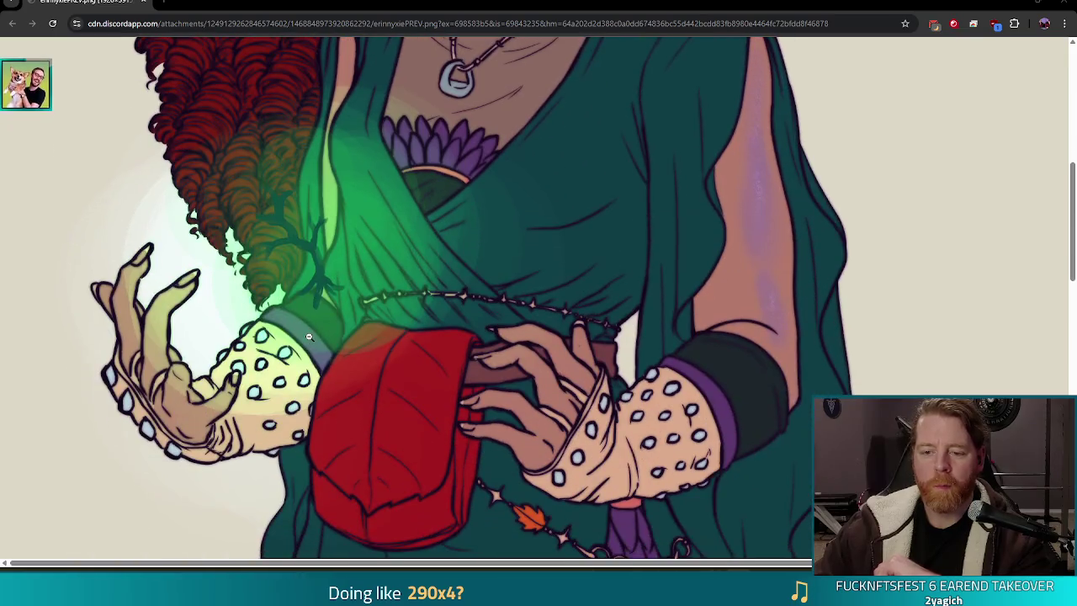
scroll(288, 325, down, 8)
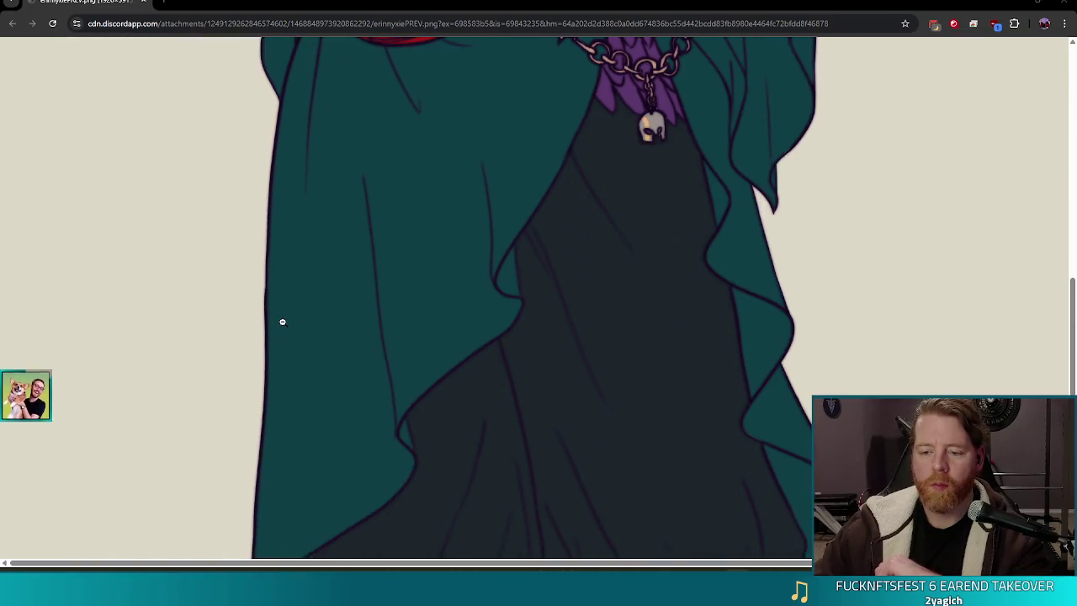
scroll(282, 331, up, 5)
scroll(282, 331, up, 10)
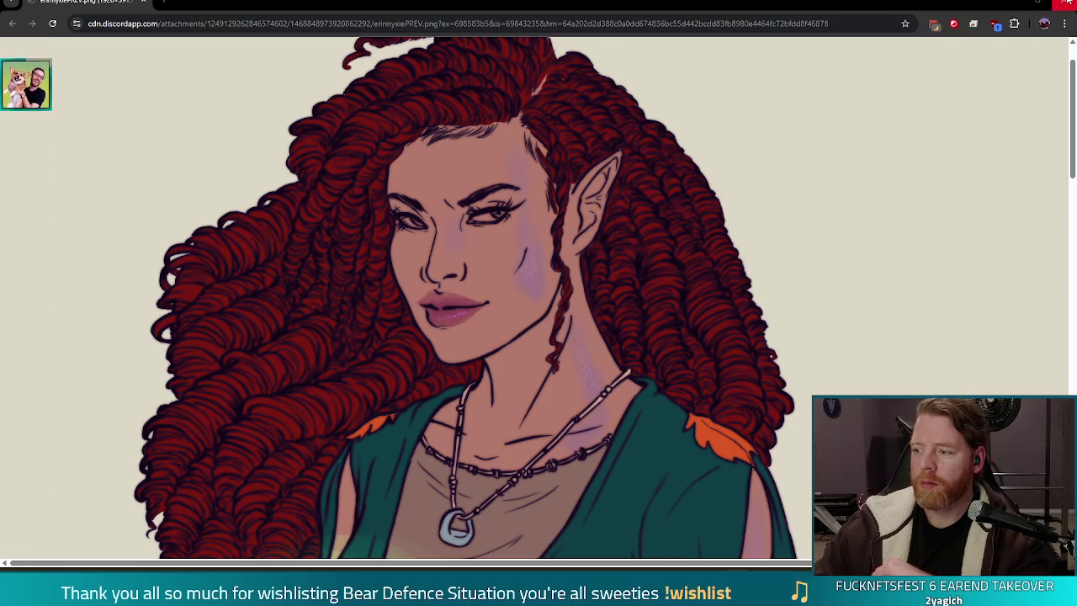
click(1066, 3)
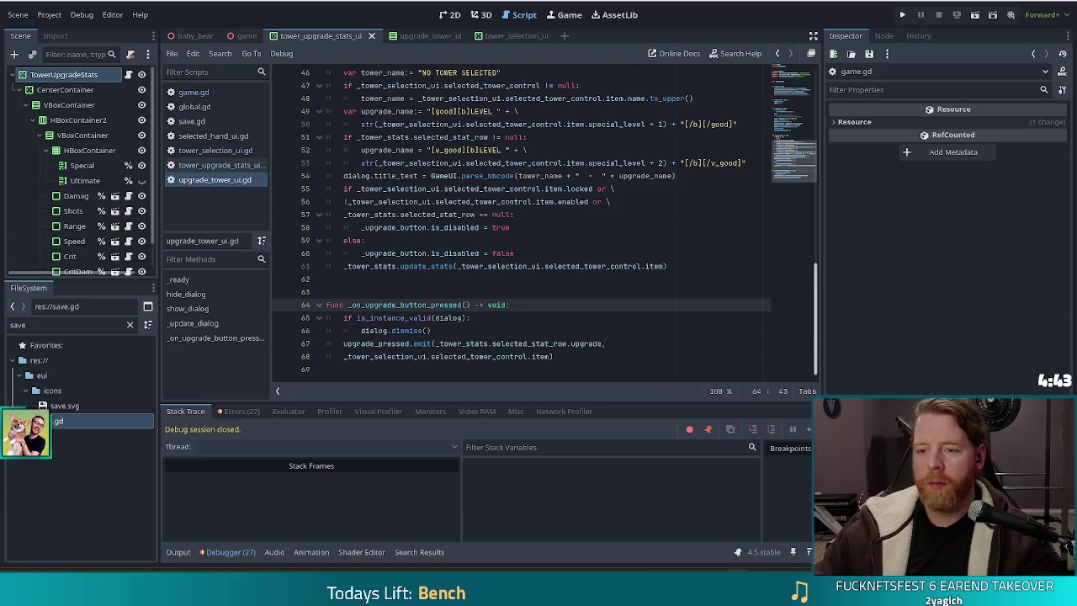
Navigate from game.gd to the process_upgrade definition in supply.gd
click(491, 163)
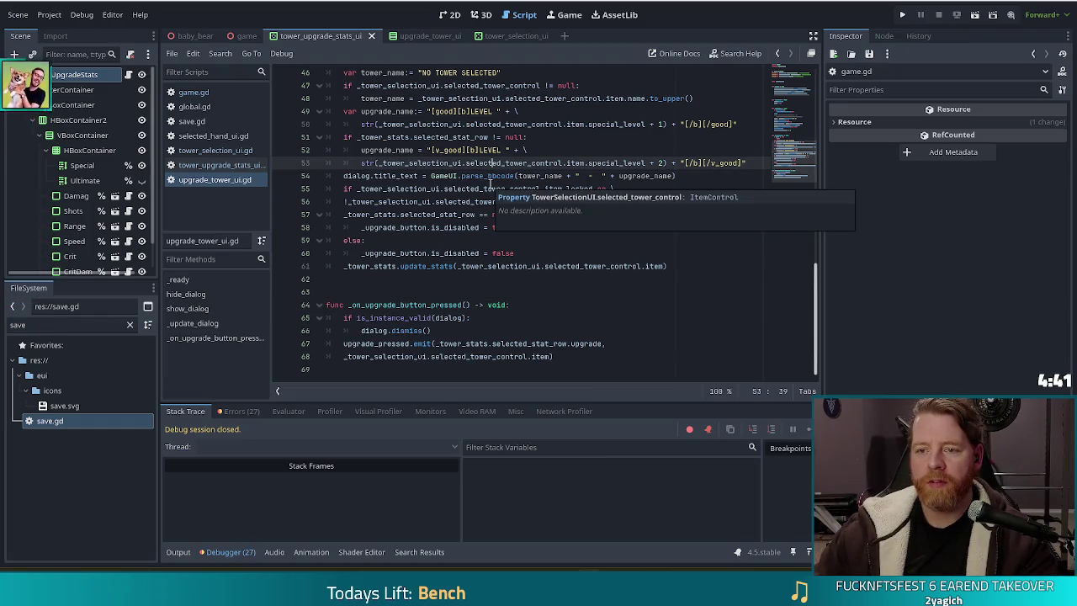
click(193, 91)
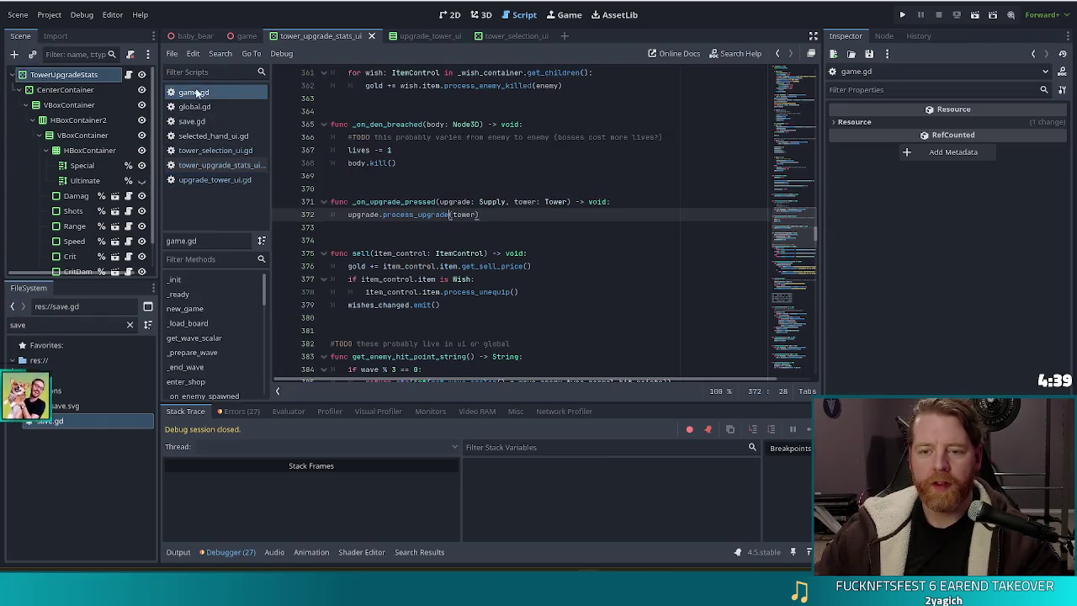
ctrl+click(419, 214)
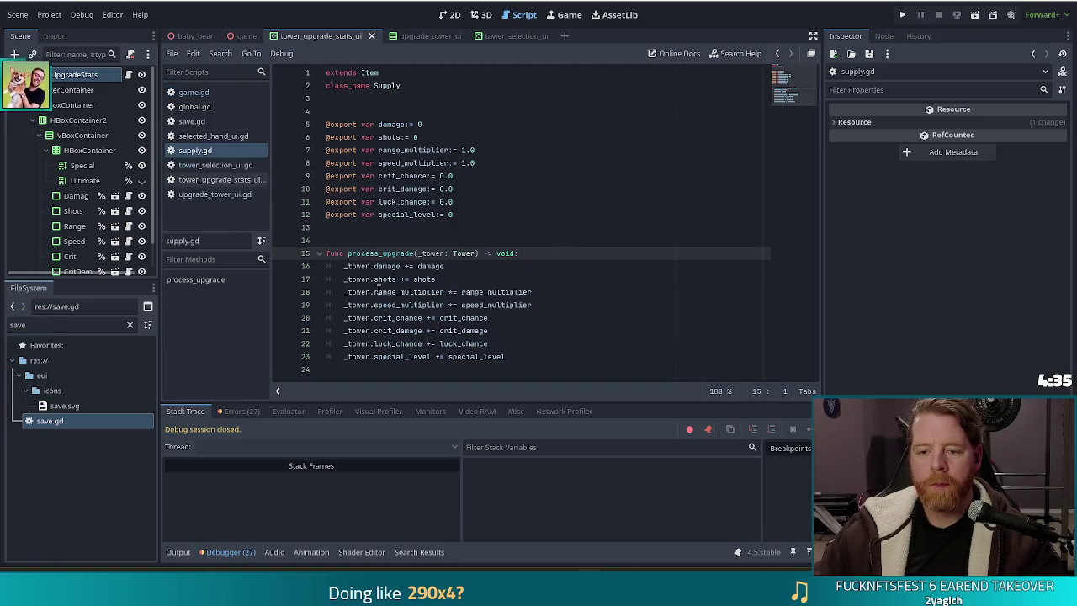
Change supply.gd line 23 to '_tower.special_level += 1' and run the project
click(531, 356)
drag(531, 356, 343, 356)
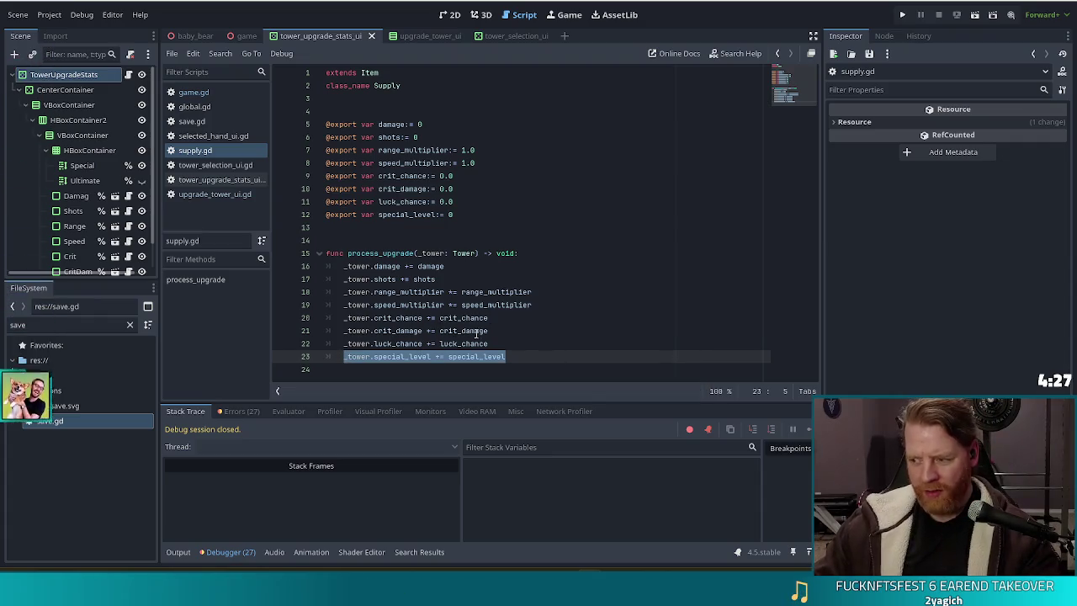
key(End)
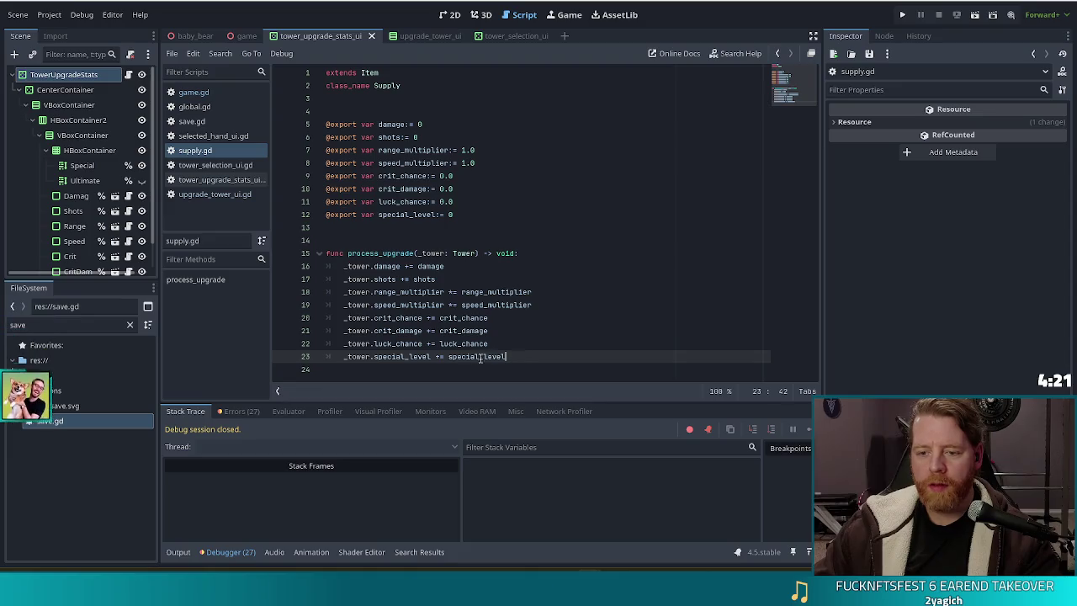
key(ctrl+shift+Left)
text(1)
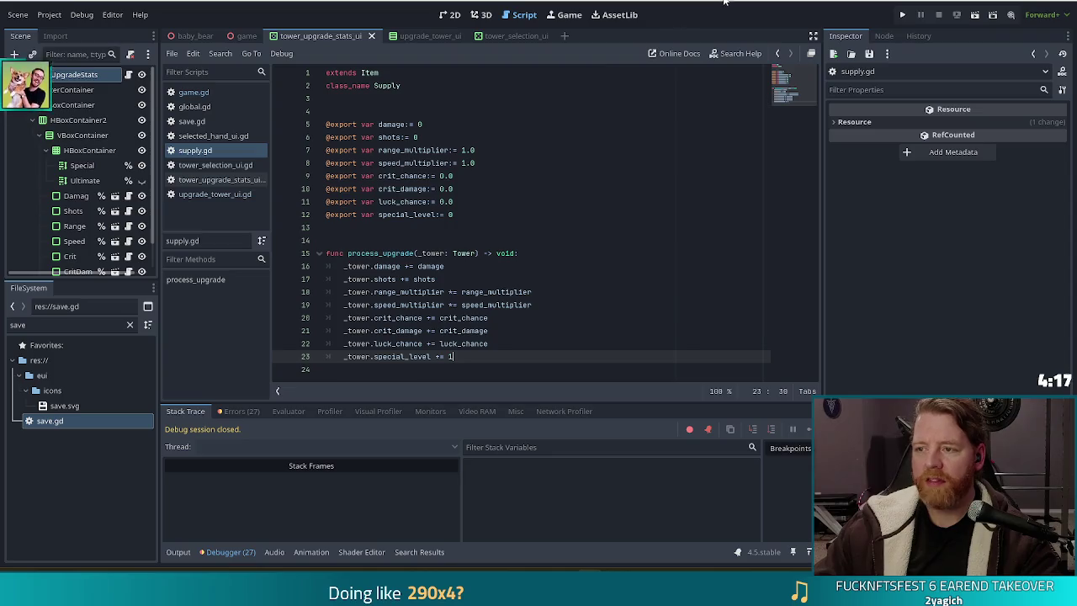
click(909, 17)
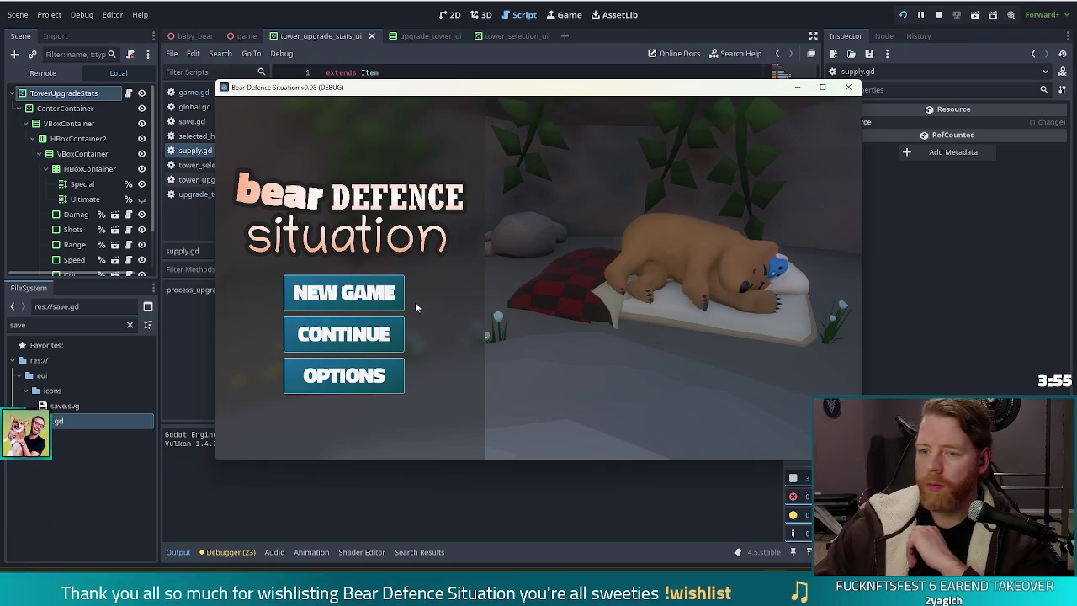
Start a new game from the Bear Defence Situation title screen
click(374, 292)
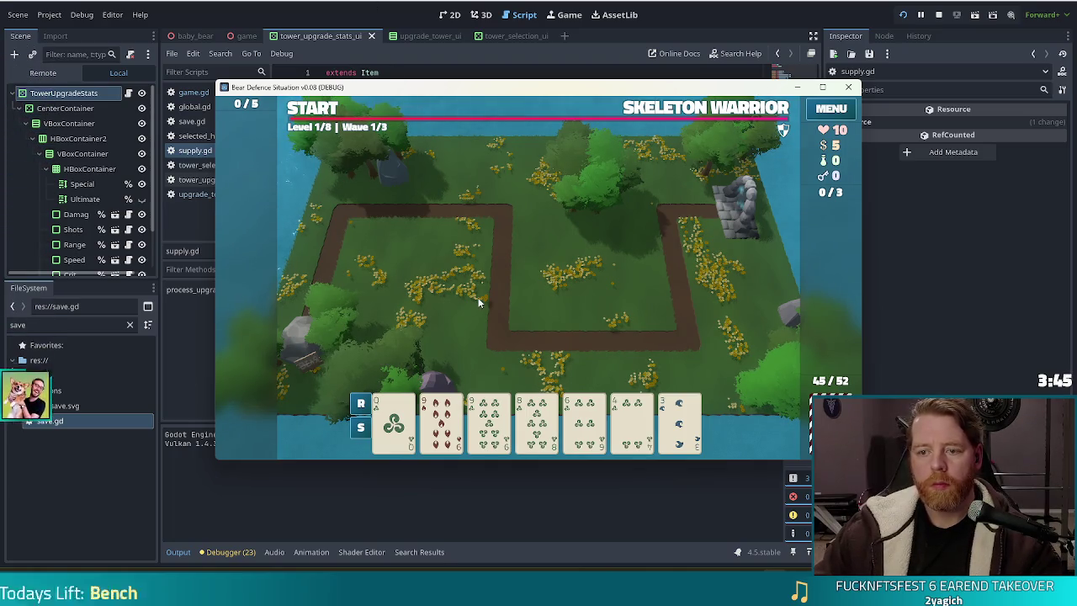
Clear level 1's wave results and upgrade the Ballista tower to level 2 with Damage
click(537, 337)
click(536, 338)
click(537, 338)
click(457, 335)
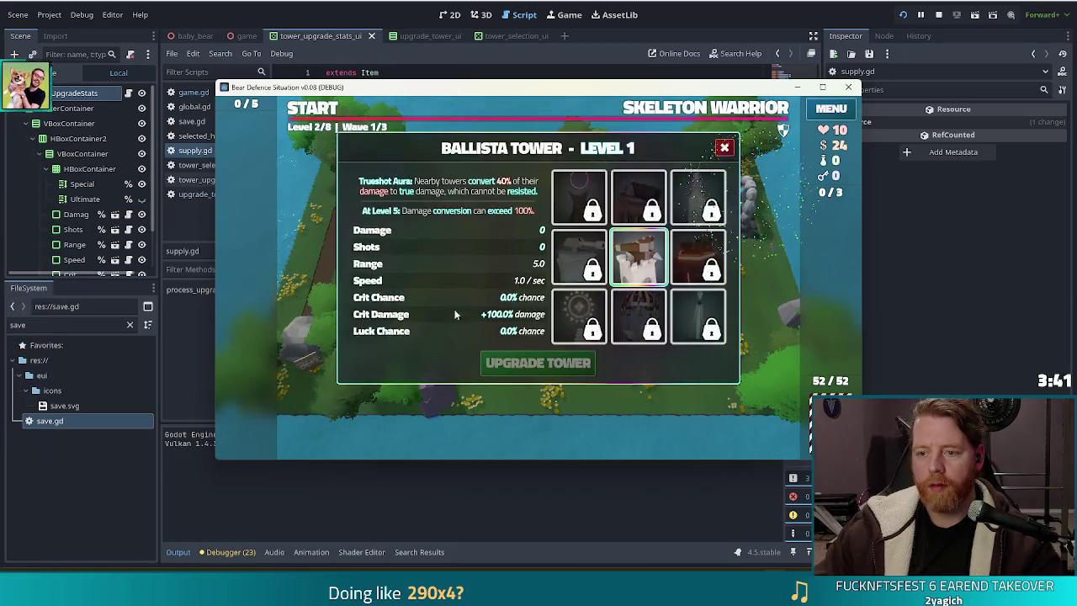
click(459, 231)
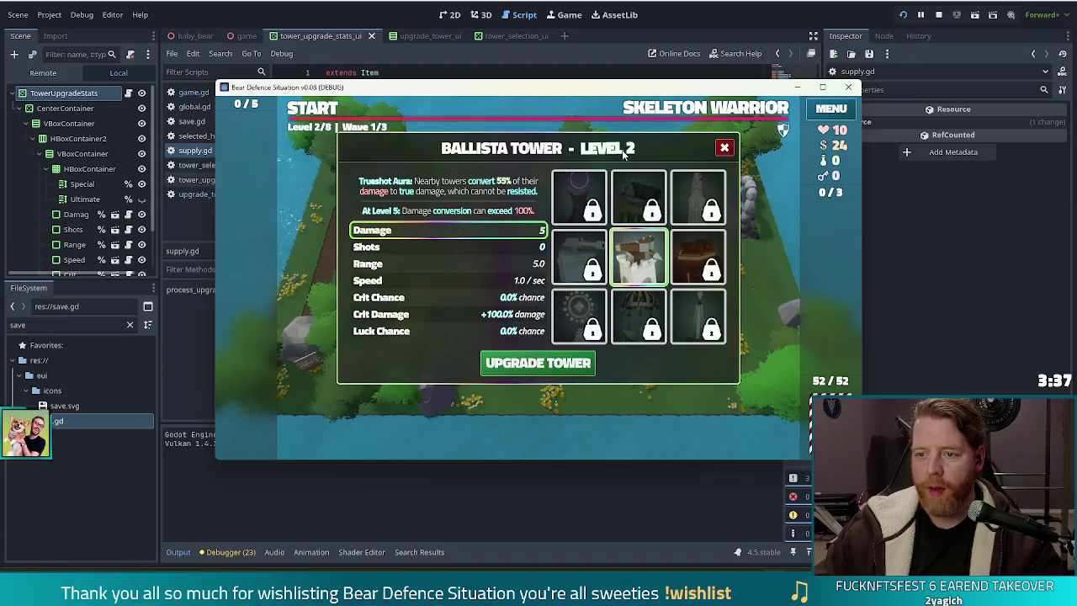
click(537, 362)
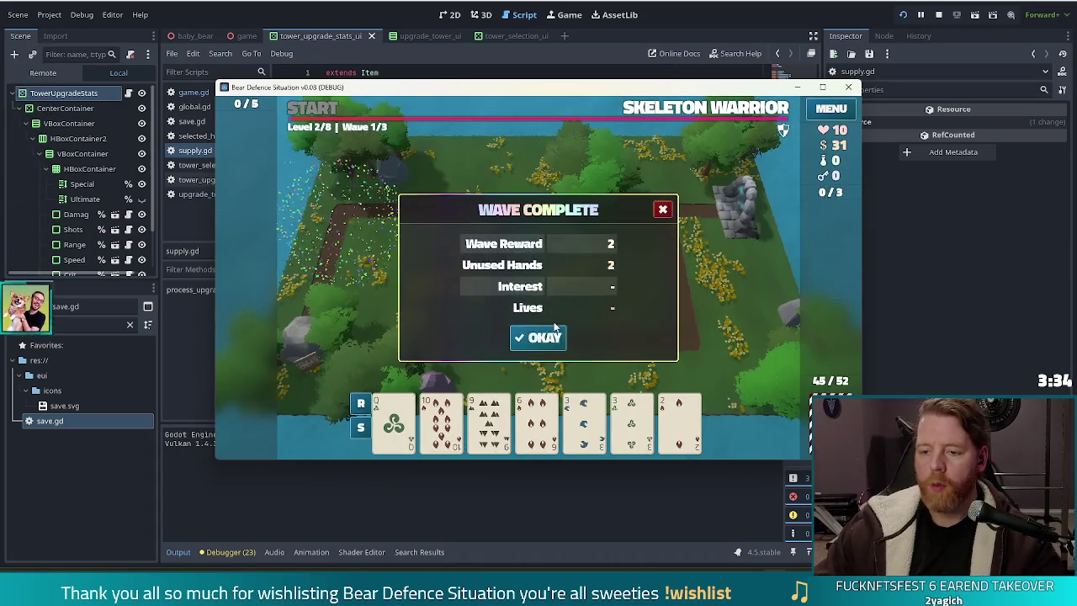
Dismiss the following wave results to continue toward wave 3 of level 2
click(536, 331)
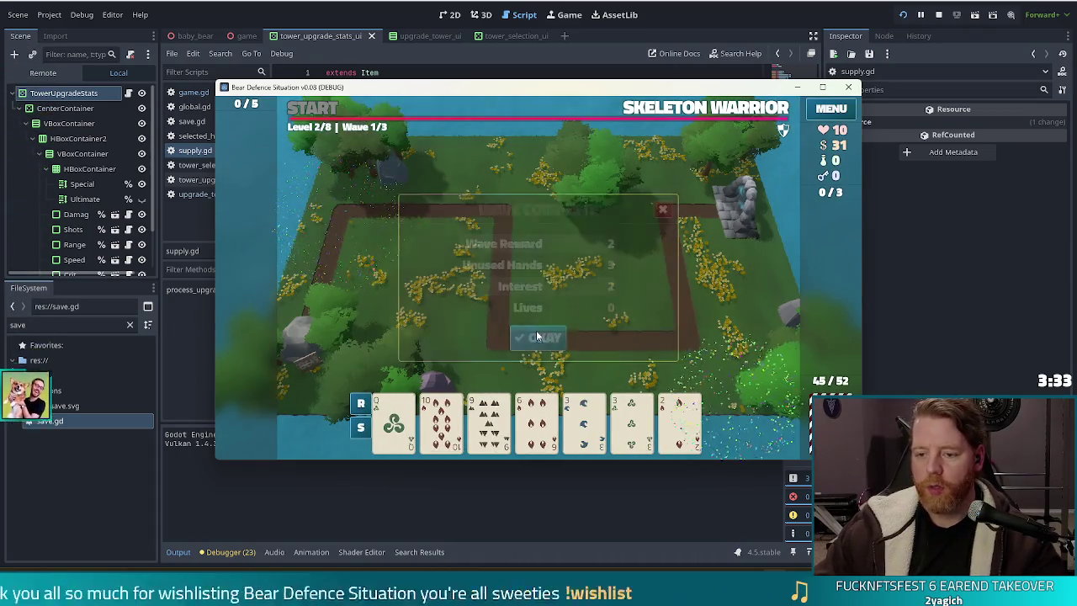
click(537, 337)
click(536, 337)
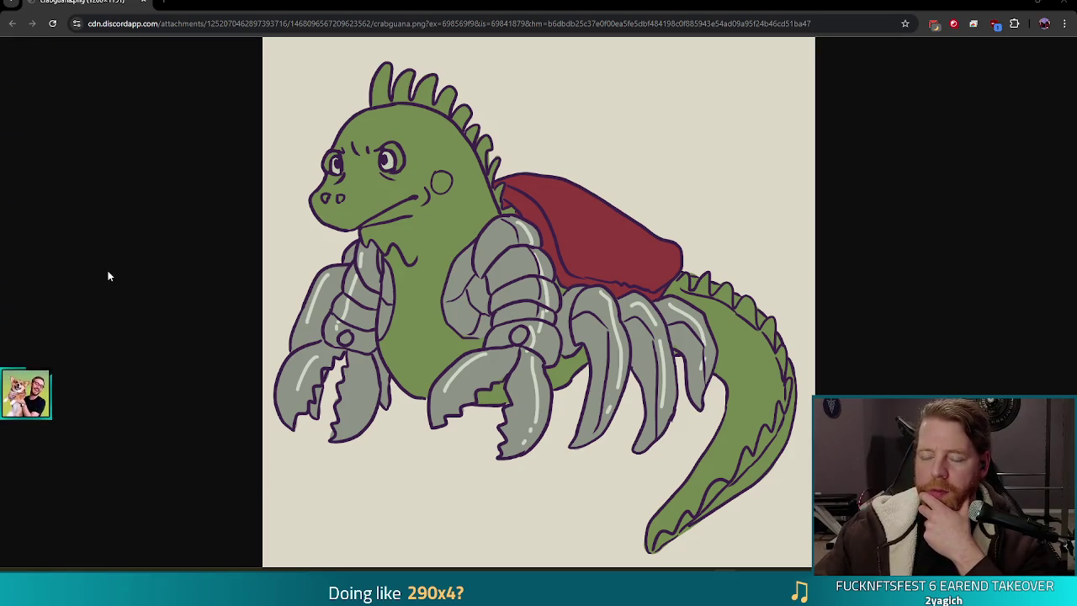
Close the crabguana image in Chrome to return to the running game
click(1054, 7)
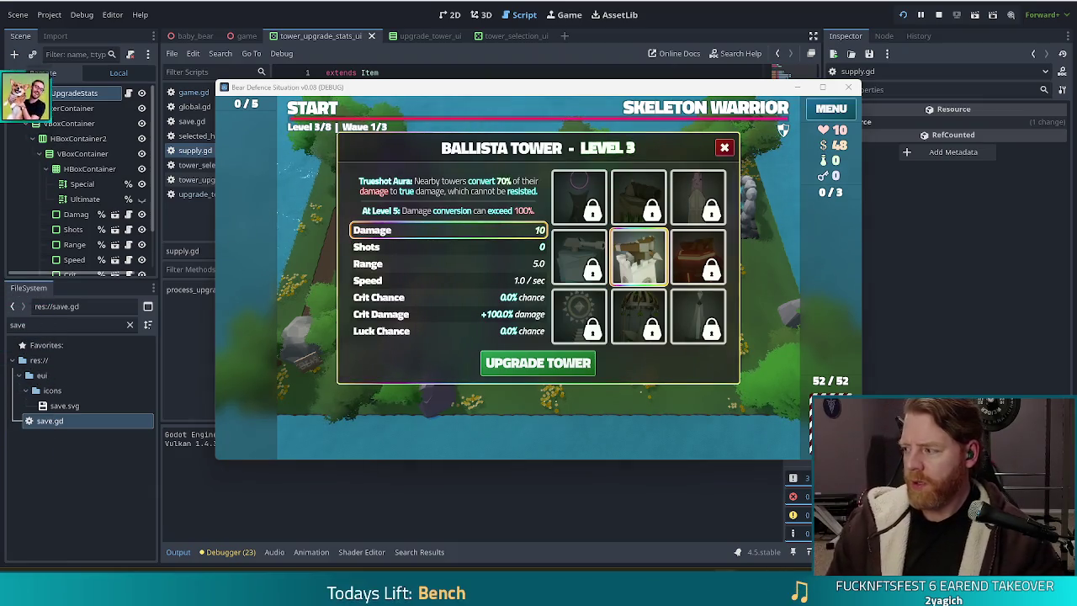
key(XF86AudioLowerVolume)
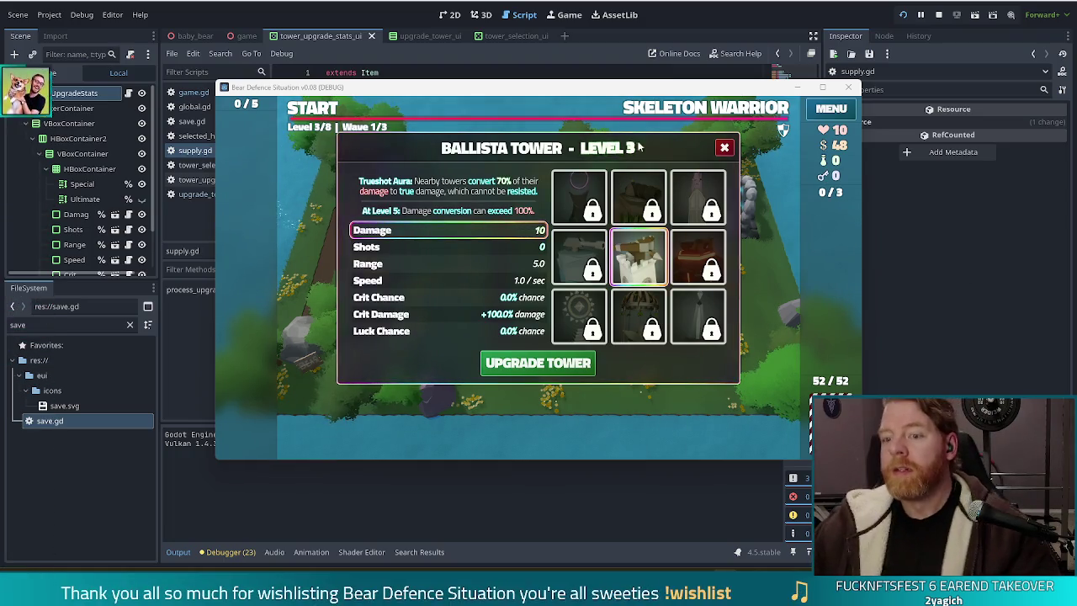
drag(645, 93, 595, 85)
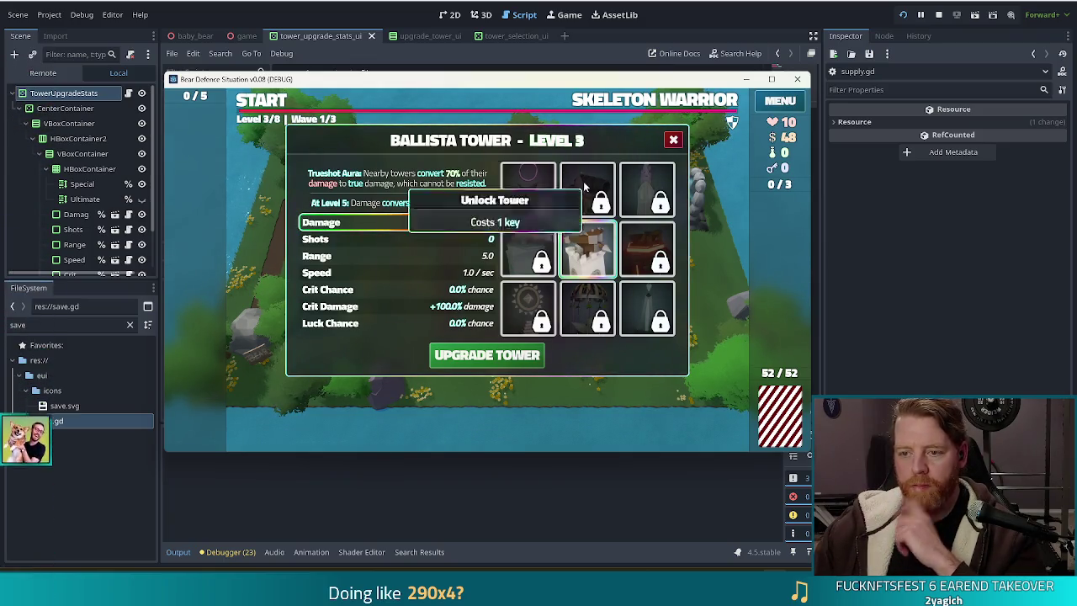
mouse_move(536, 309)
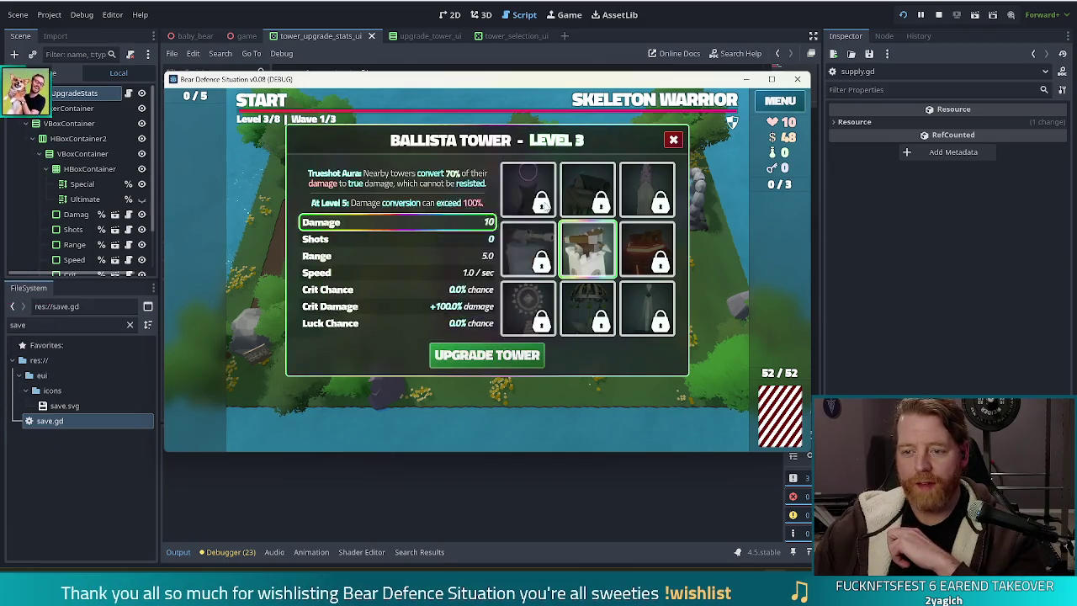
mouse_move(539, 213)
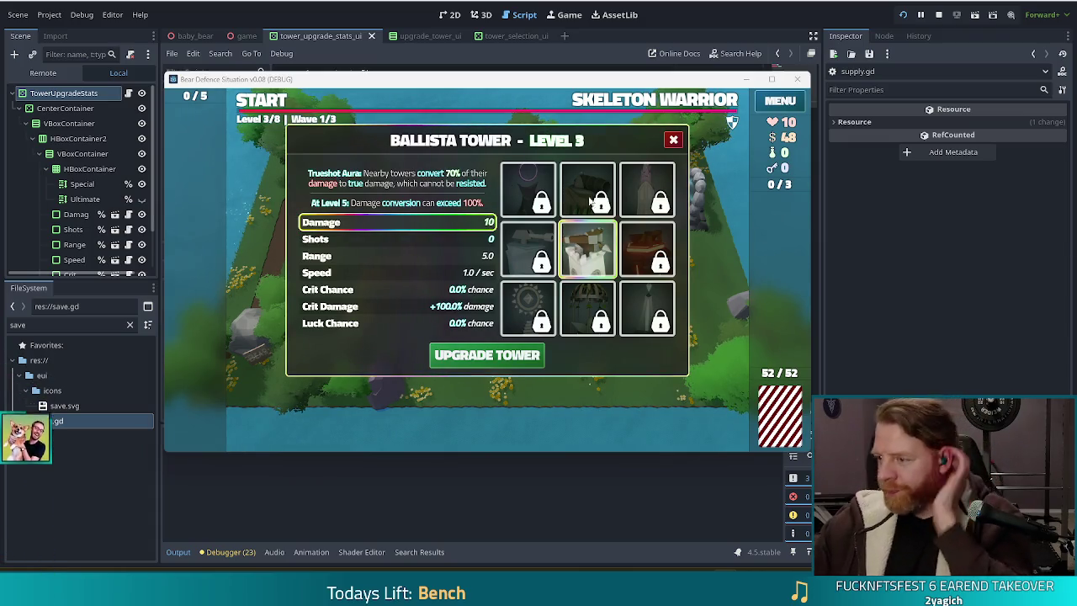
click(673, 139)
Add the girlboss wish with the 'add_wish girlboss' console command
key(grave)
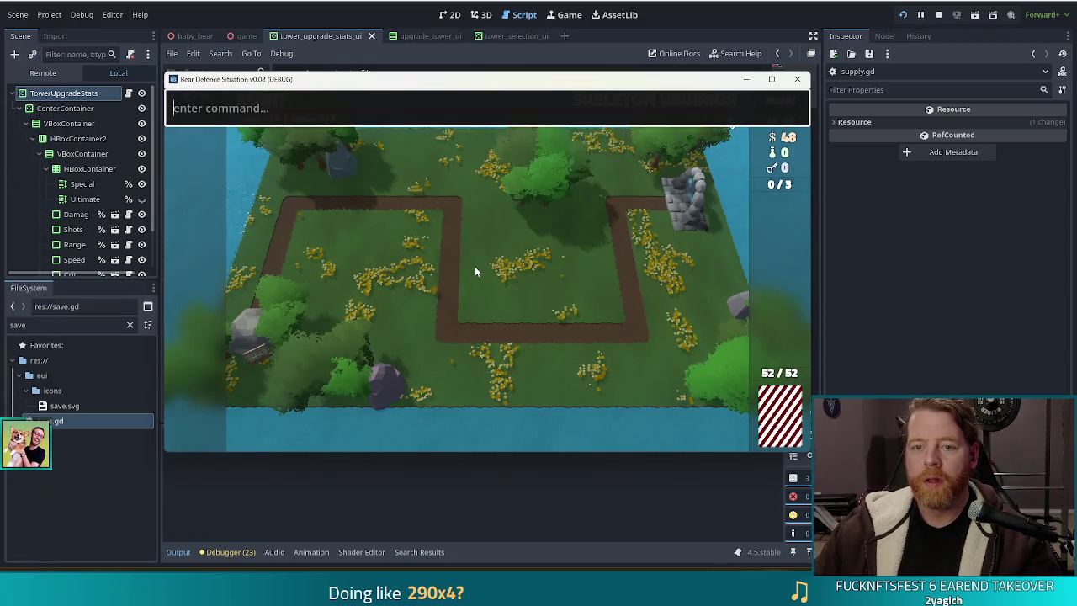
text(add_wish )
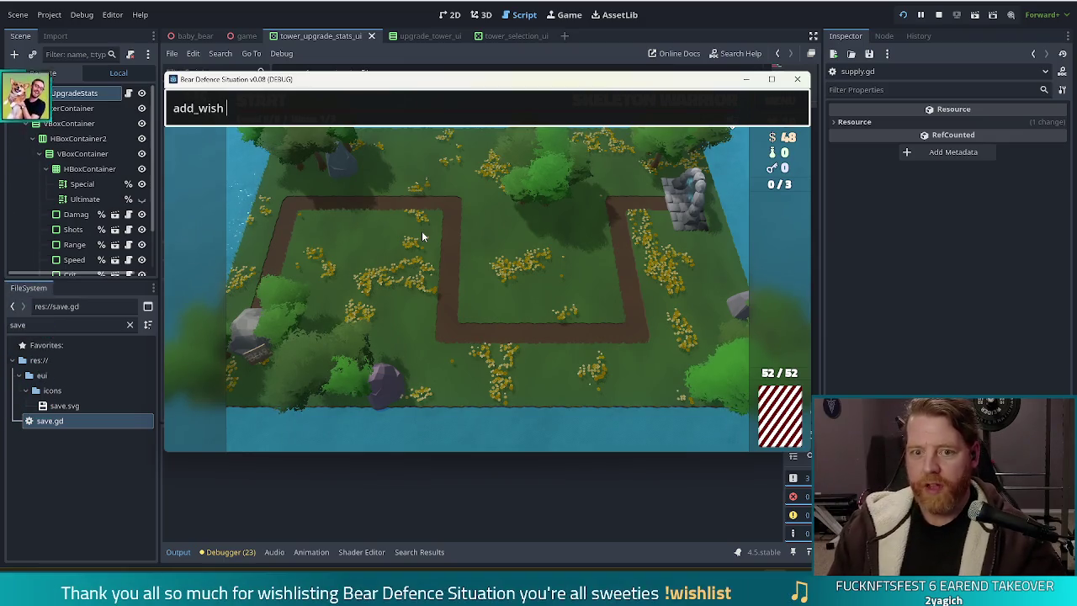
text(girlboss)
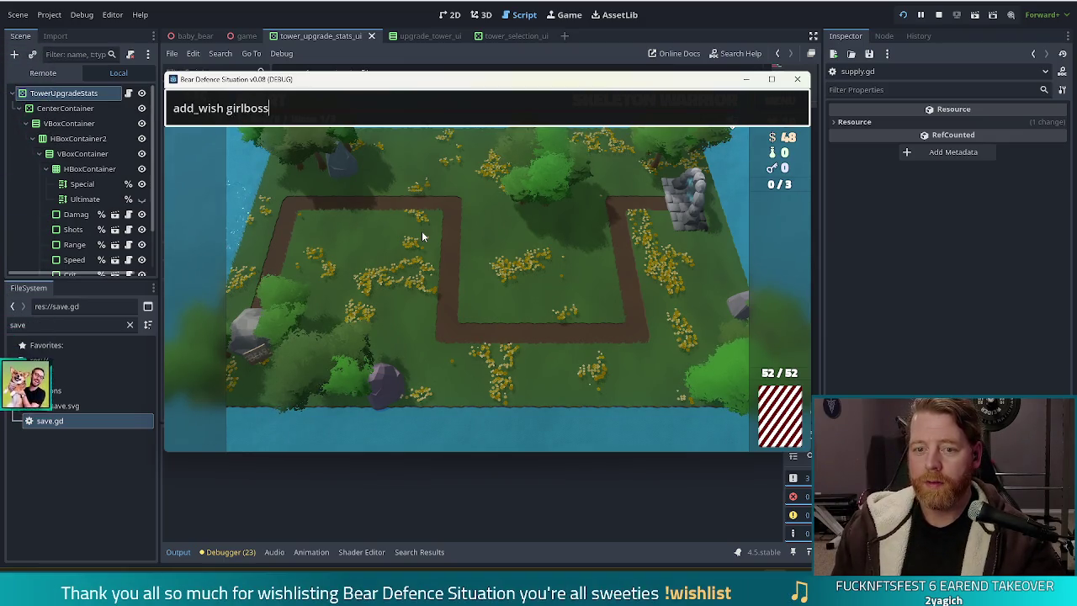
key(Return)
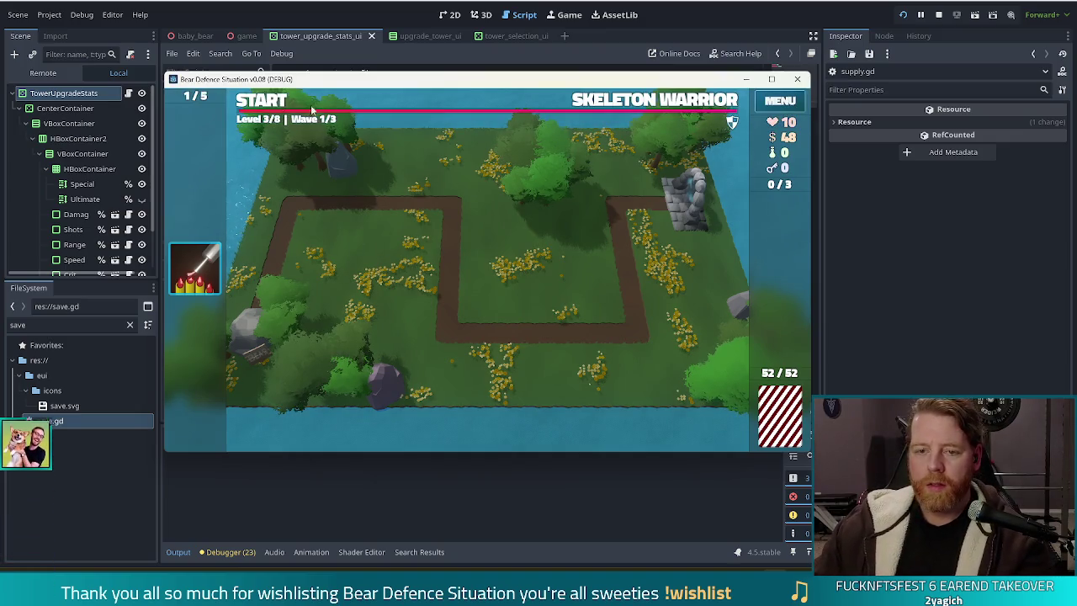
Add the_road wish by editing the previous console command, then select its card
key(grave)
key(Up)
key(ctrl+shift+Left)
text(the_road)
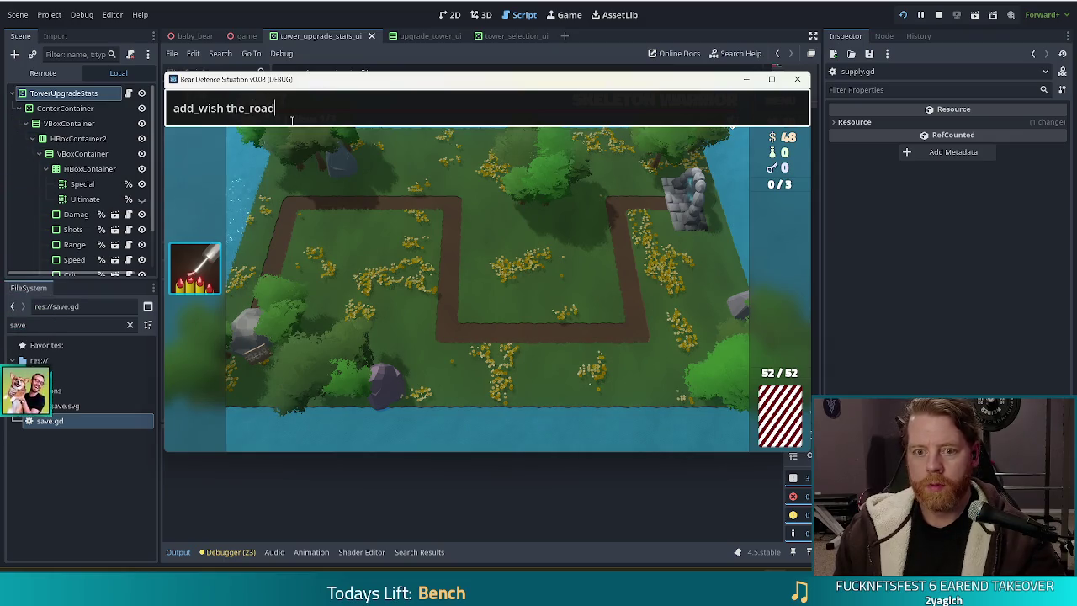
key(Return)
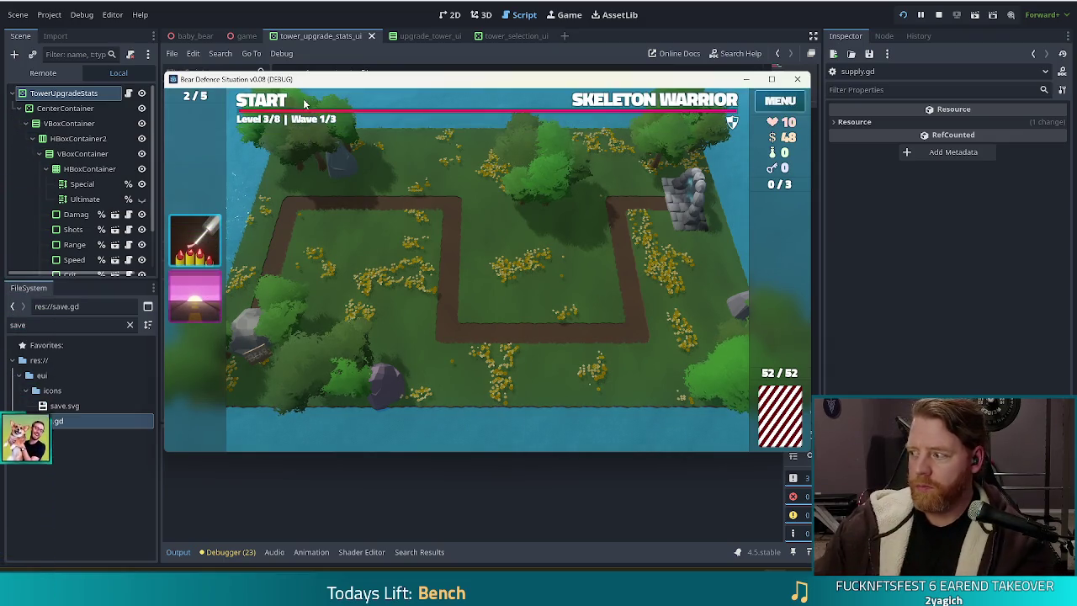
click(183, 306)
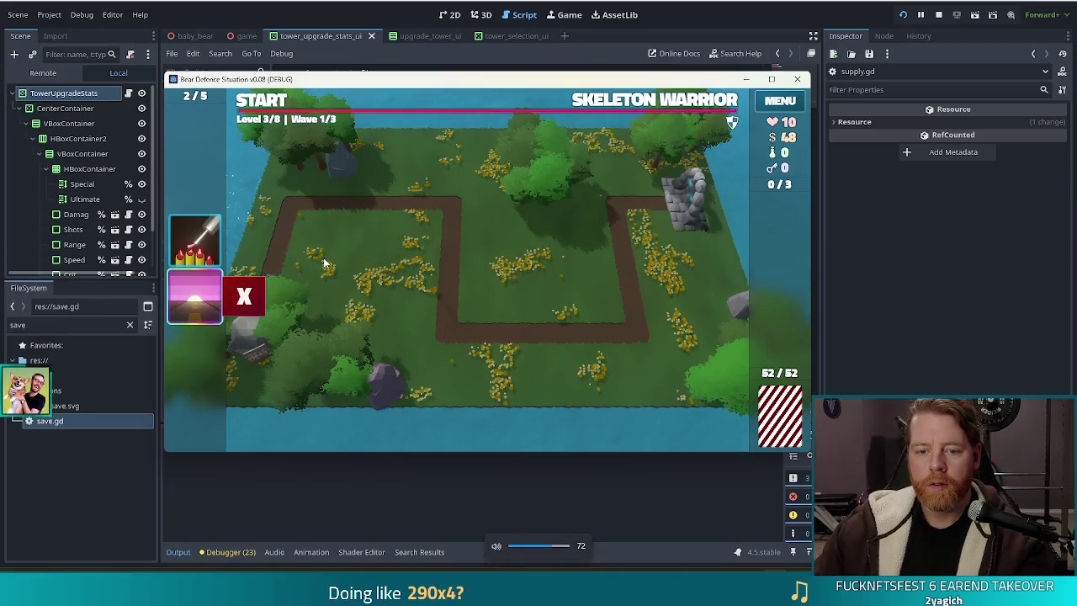
Remove The Road wish, dropping hearts from 10 to 9, then stop the game
click(201, 303)
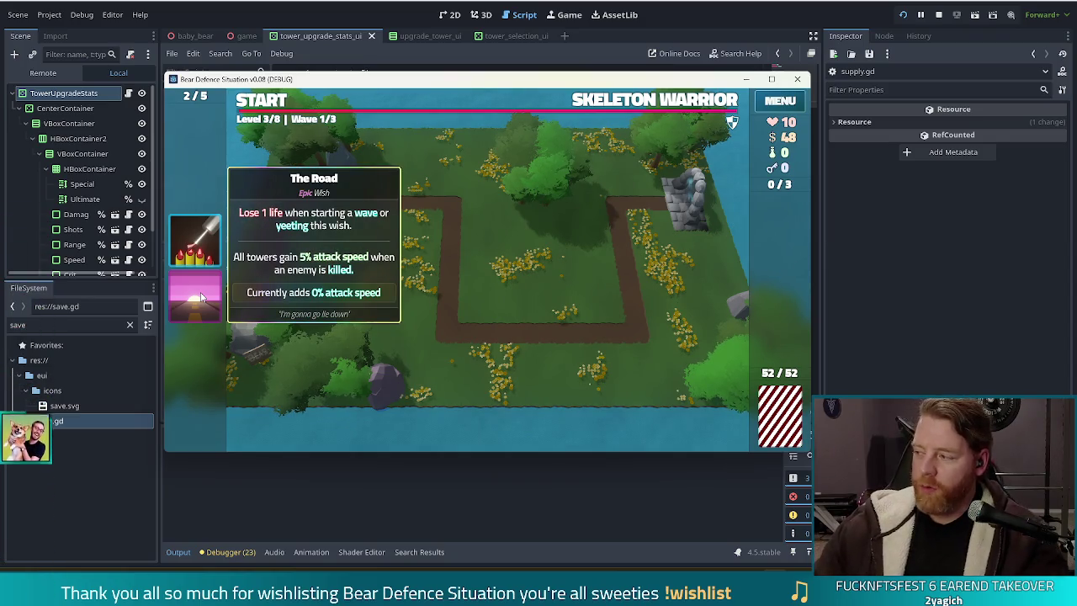
click(188, 313)
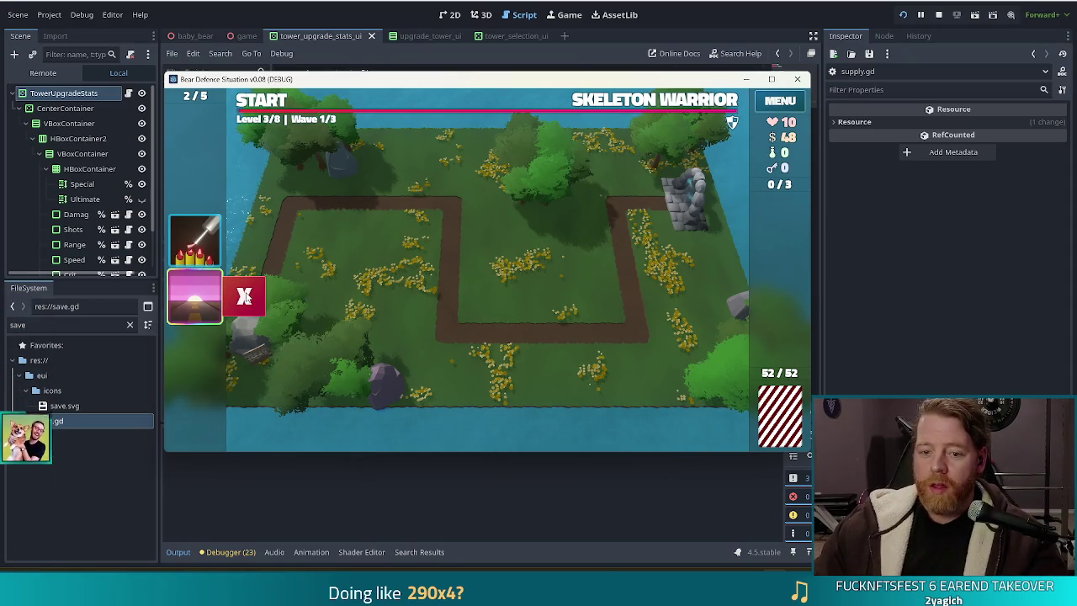
click(244, 294)
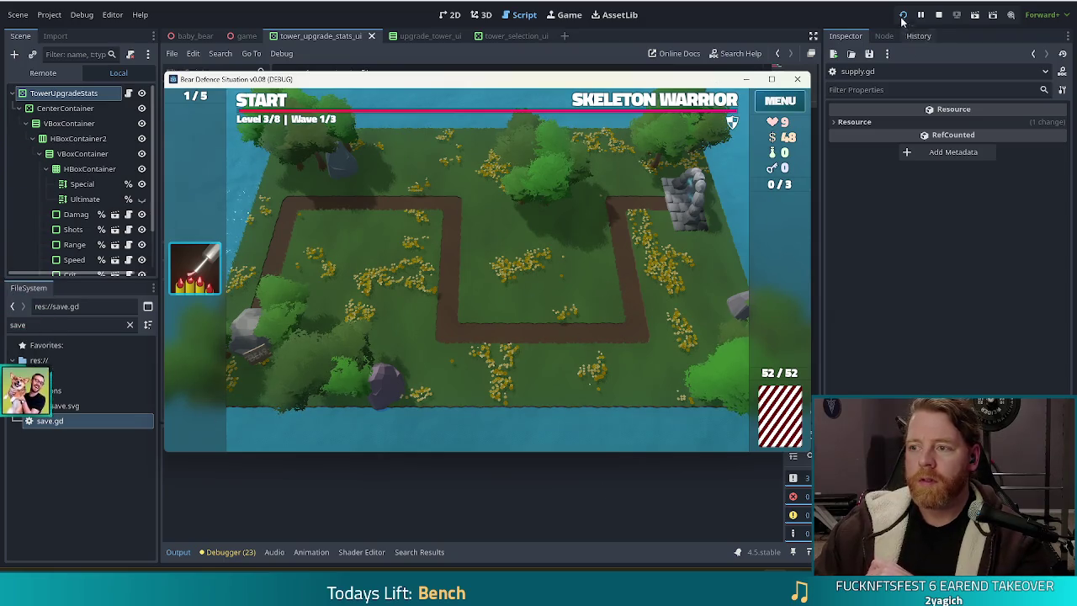
click(937, 17)
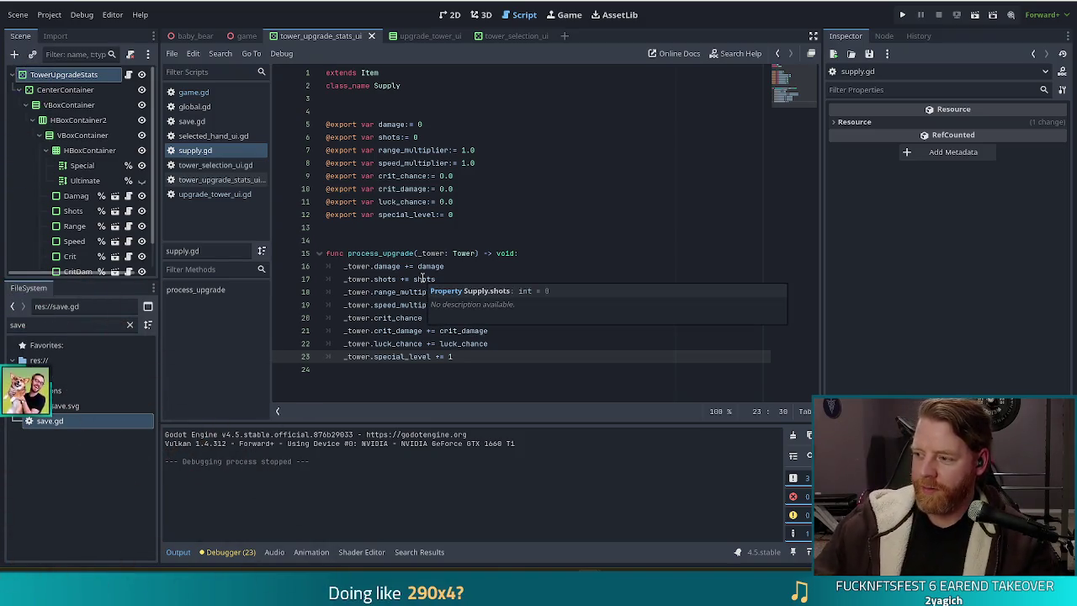
Check supply.gd's shots export, then view game.gd's _on_upgrade_pressed handler at line 372
key(Up)
key(Up)
key(Up)
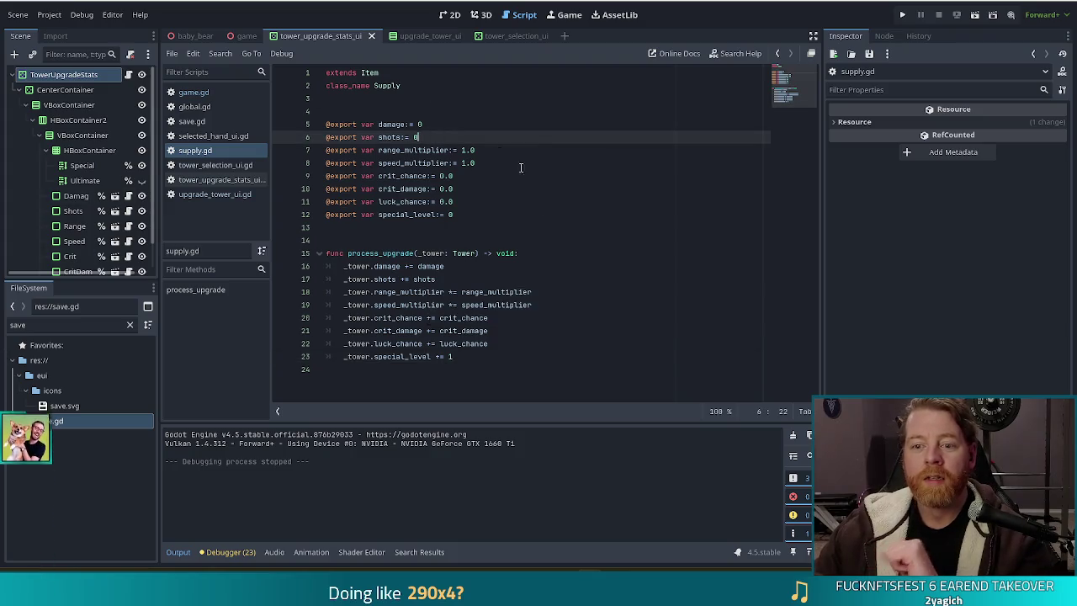
click(199, 93)
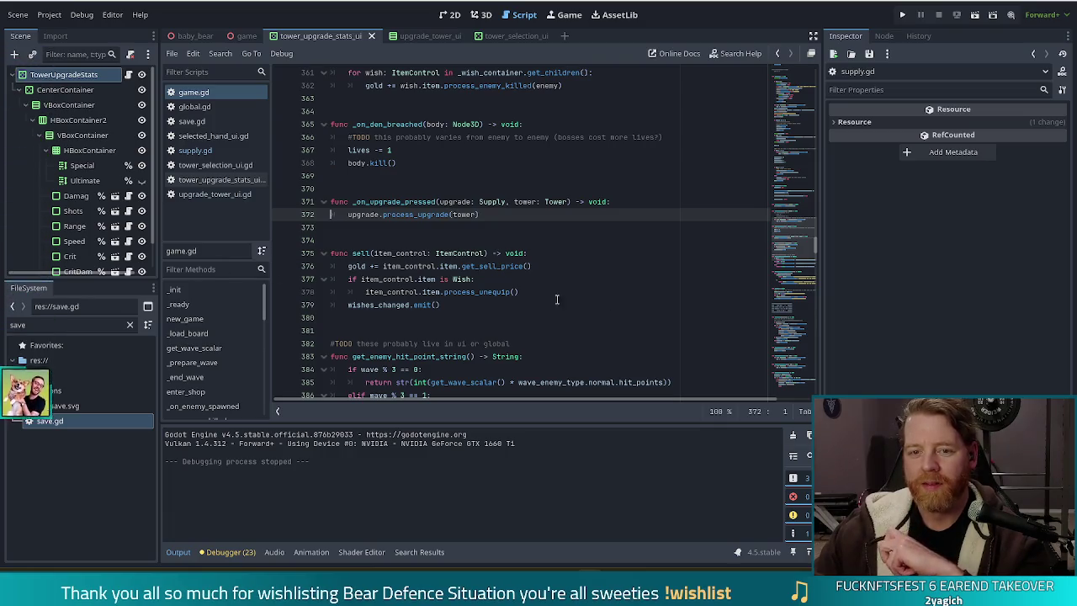
click(62, 328)
text(gam)
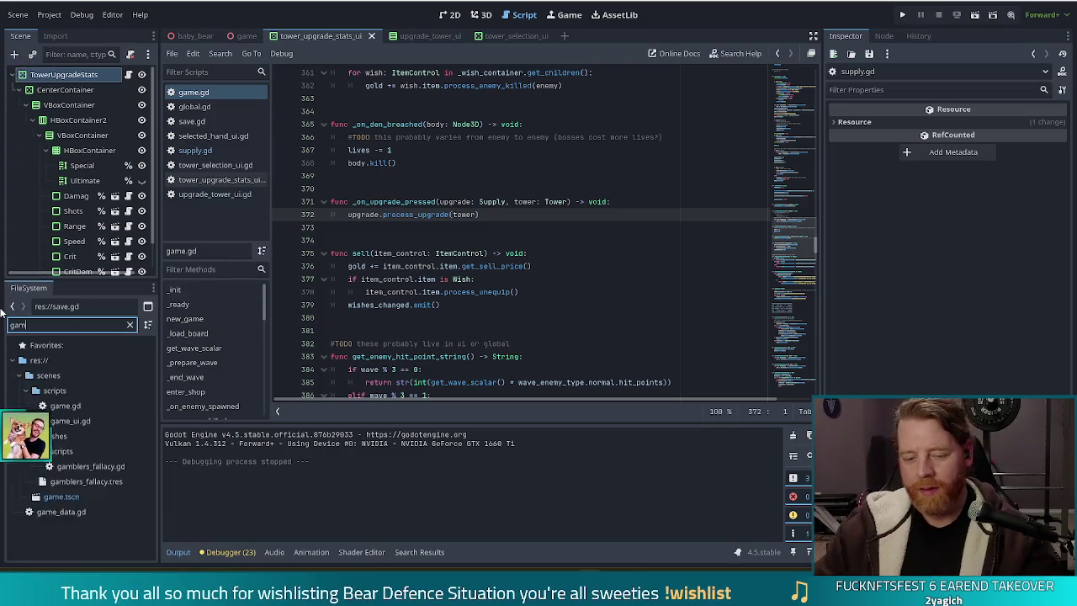
text(e_ui)
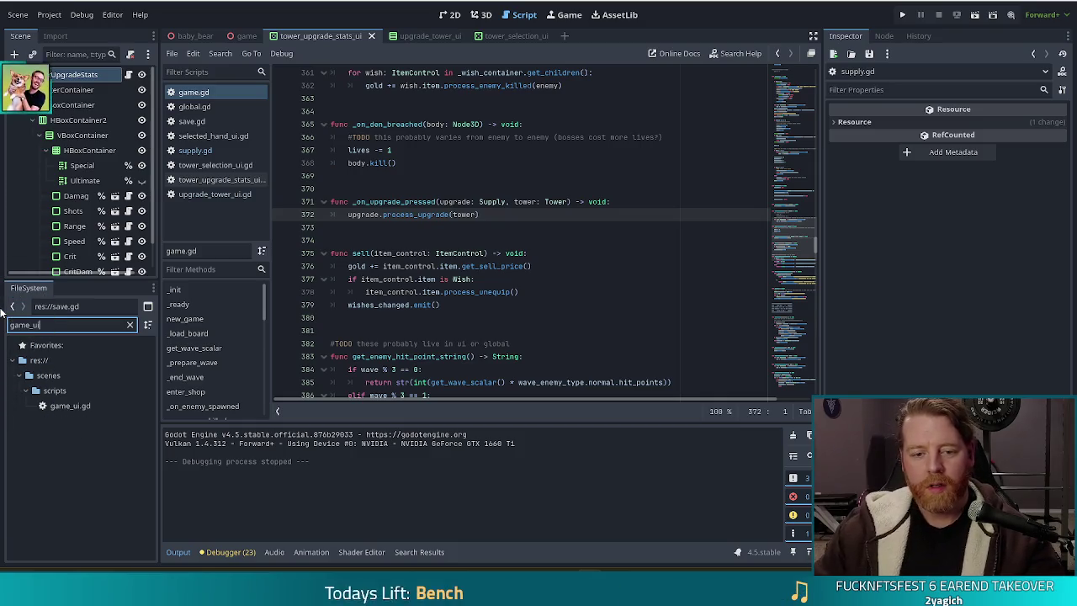
double_click(69, 405)
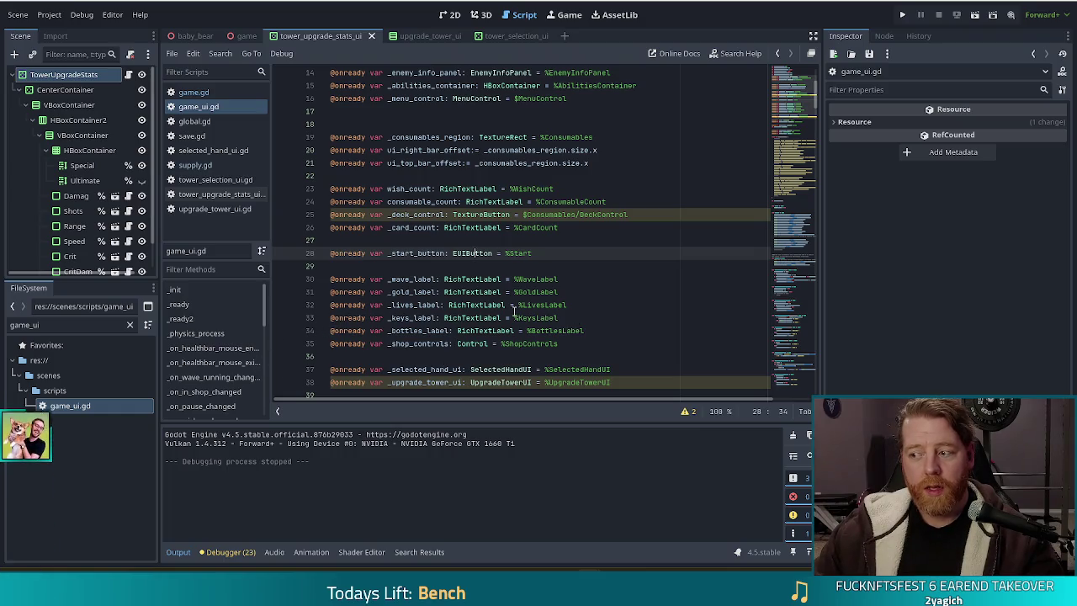
mouse_move(494, 309)
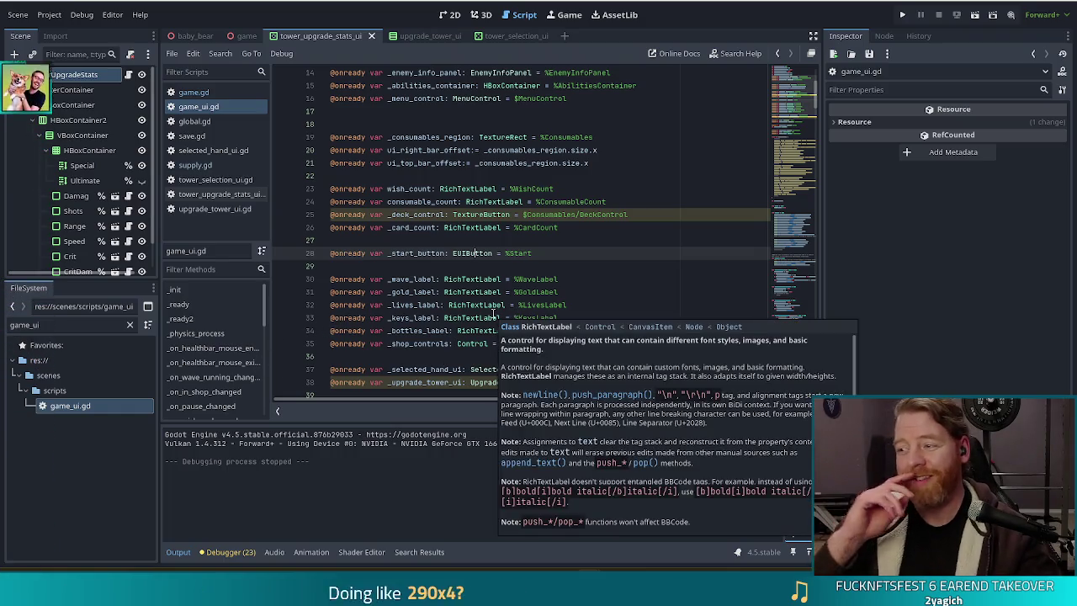